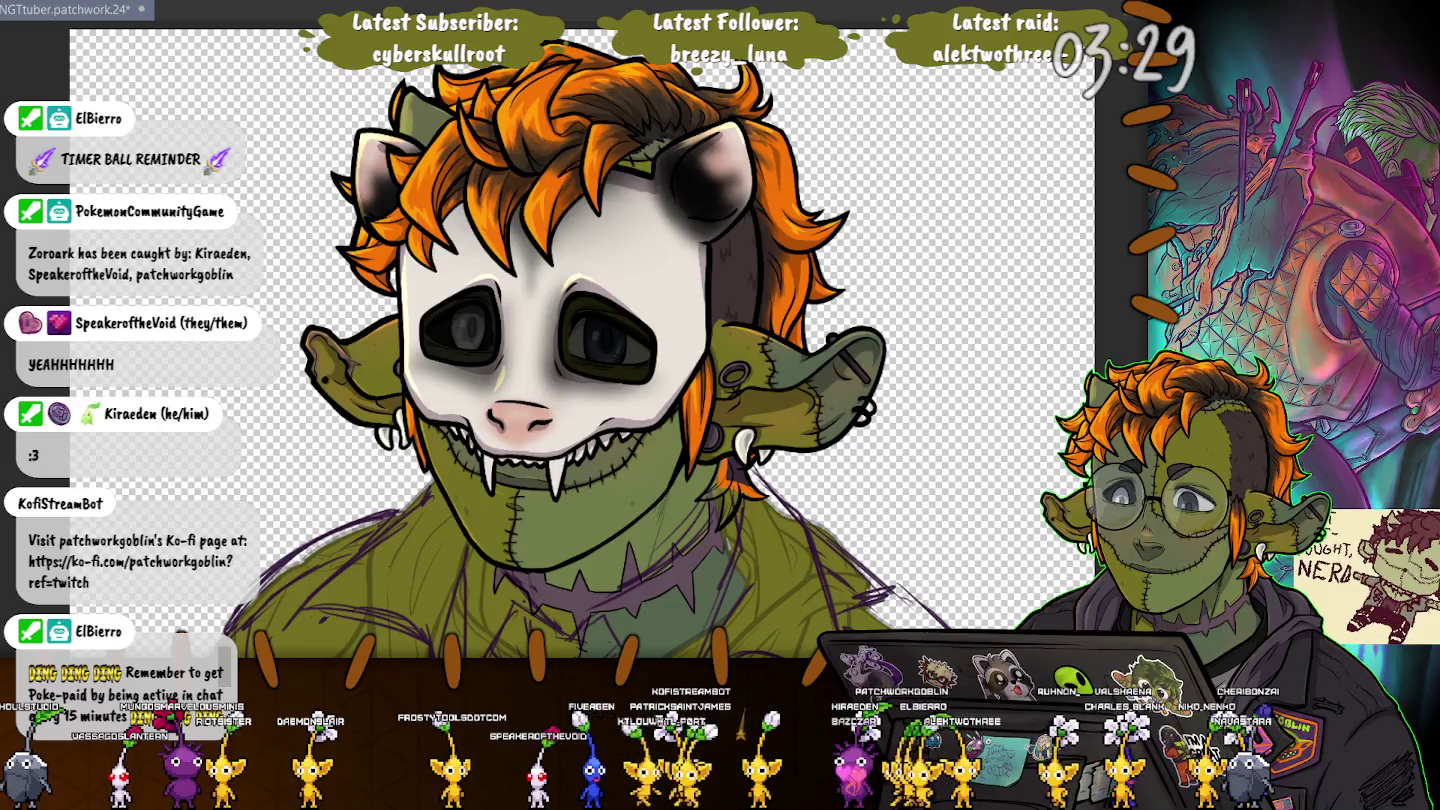
Step: Ink a first black pen stroke on the goblin's olive jacket over the sketch
{"action": "scroll", "coordinate": [620, 340], "scroll_direction": "down", "scroll_amount": 4}
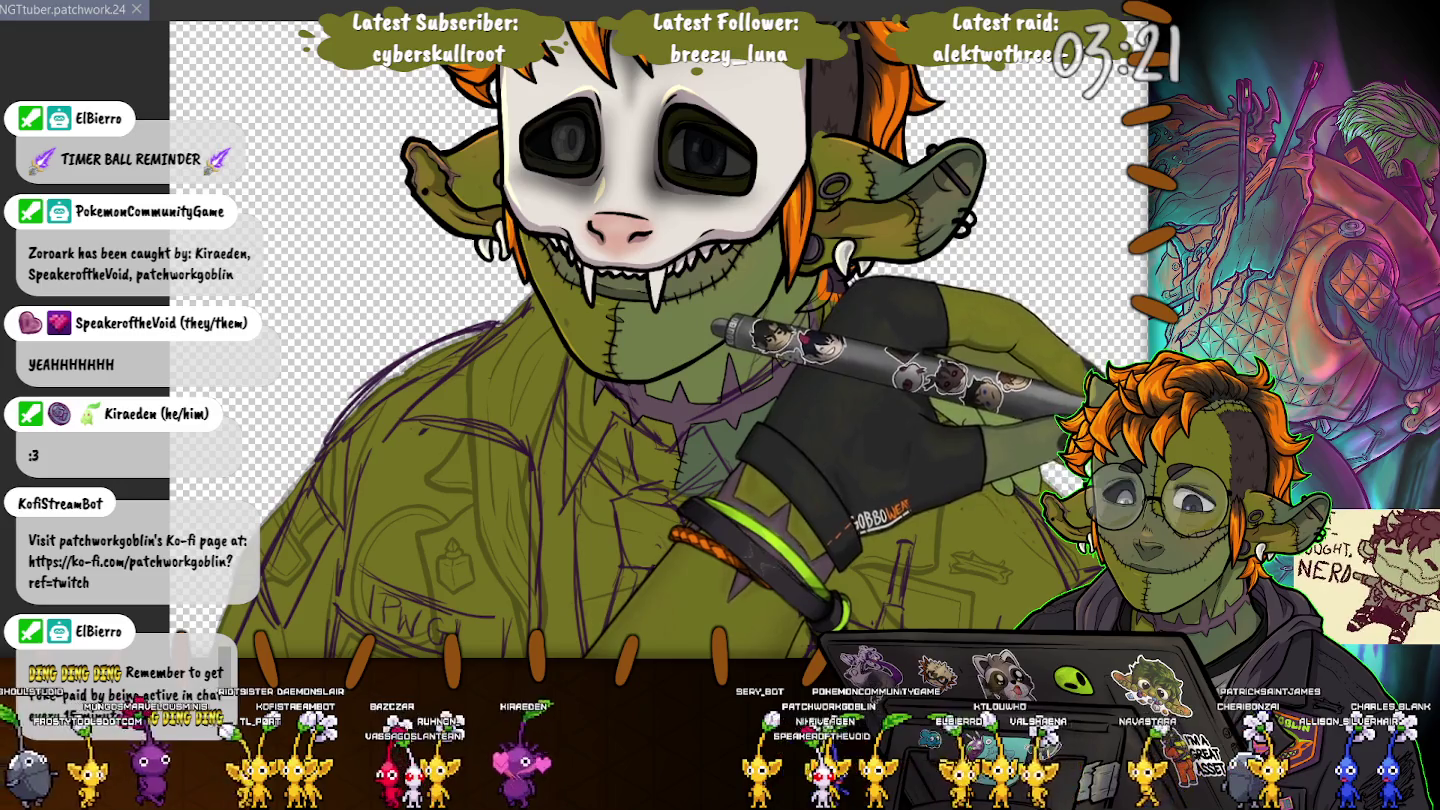
{"action": "left_click_drag", "start_coordinate": [900, 400], "coordinate": [960, 380]}
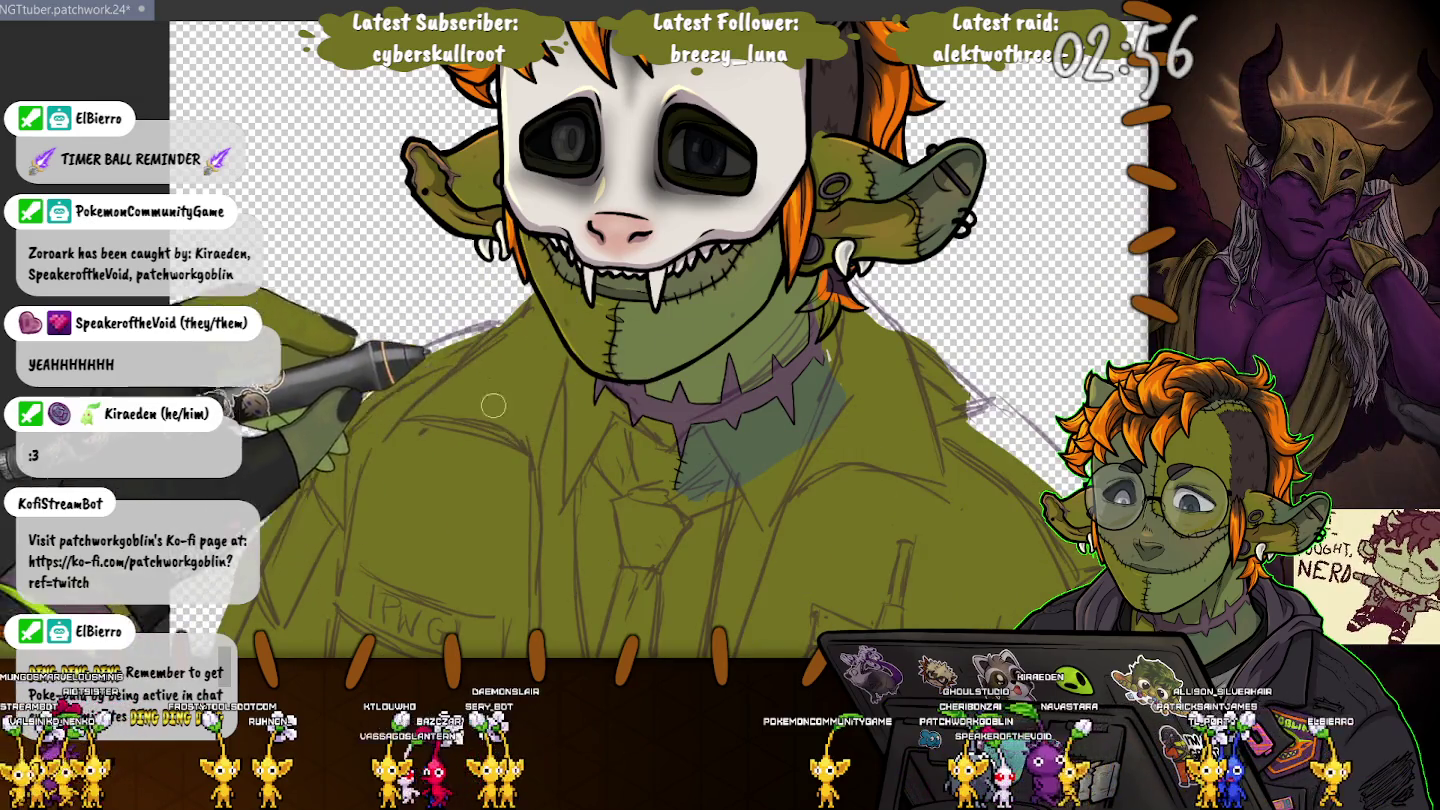
Step: Ink the jacket's front opening and the collar edge out toward the right shoulder
{"action": "left_click_drag", "start_coordinate": [410, 437], "coordinate": [383, 335]}
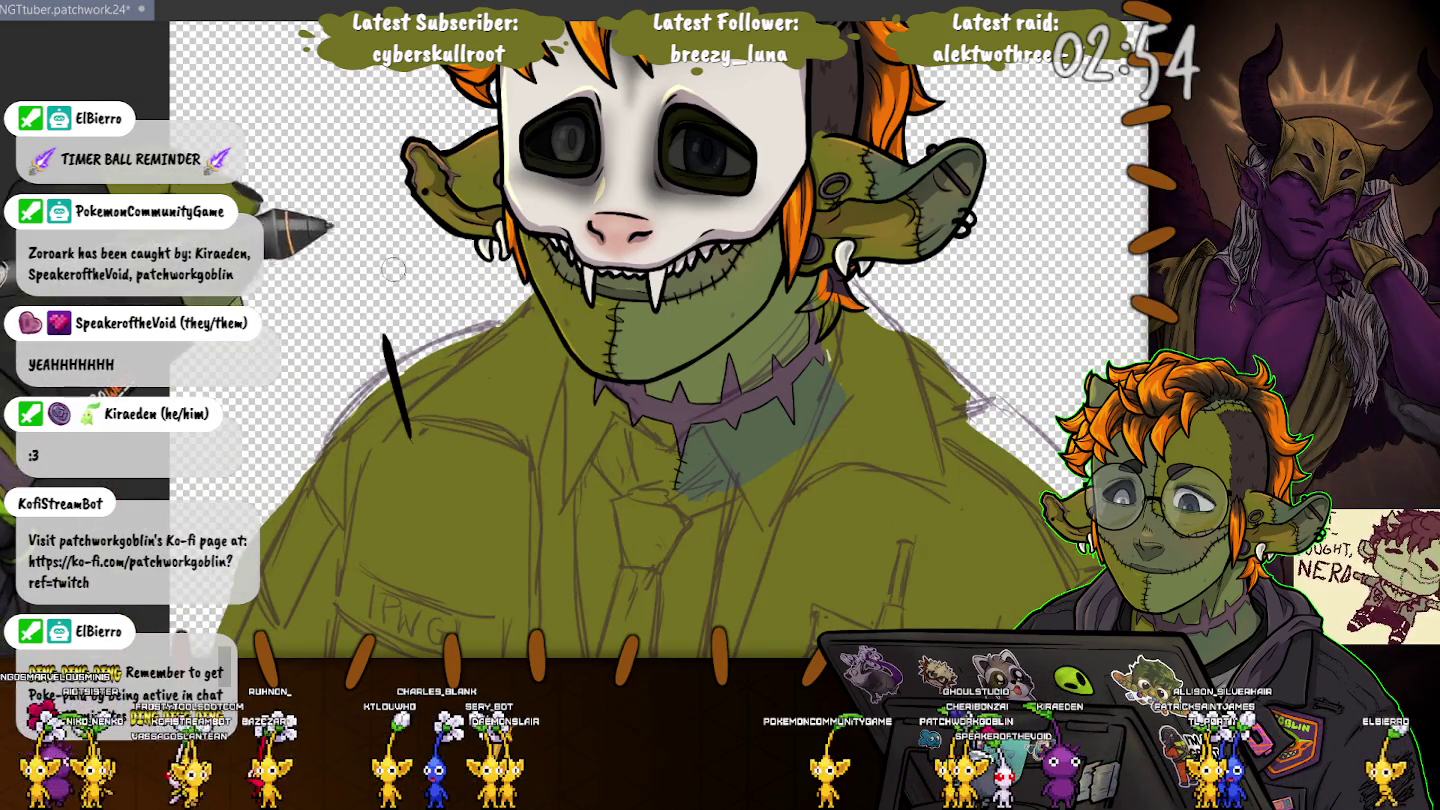
{"action": "scroll", "coordinate": [568, 383], "scroll_direction": "down", "scroll_amount": 2}
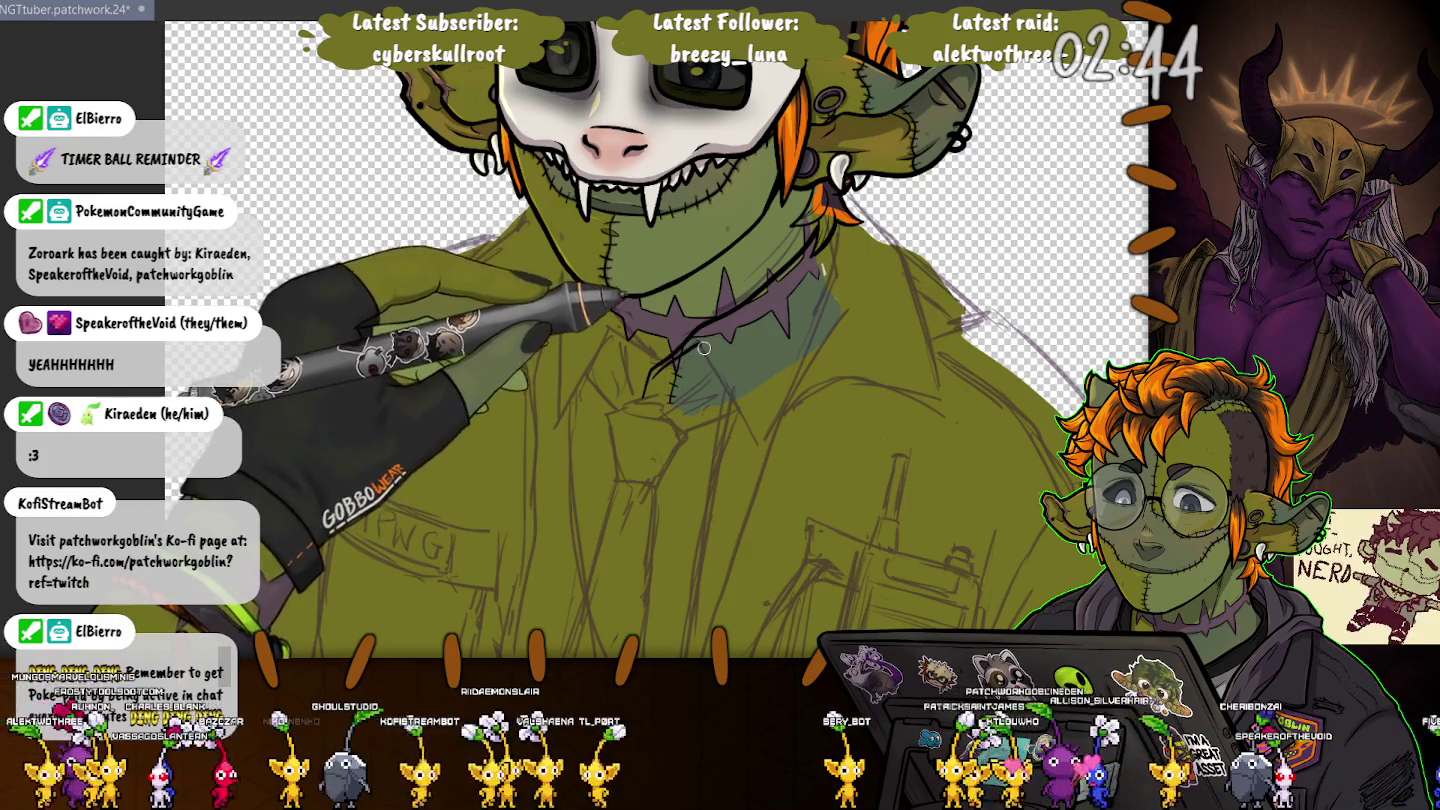
{"action": "left_click_drag", "start_coordinate": [703, 345], "coordinate": [752, 430]}
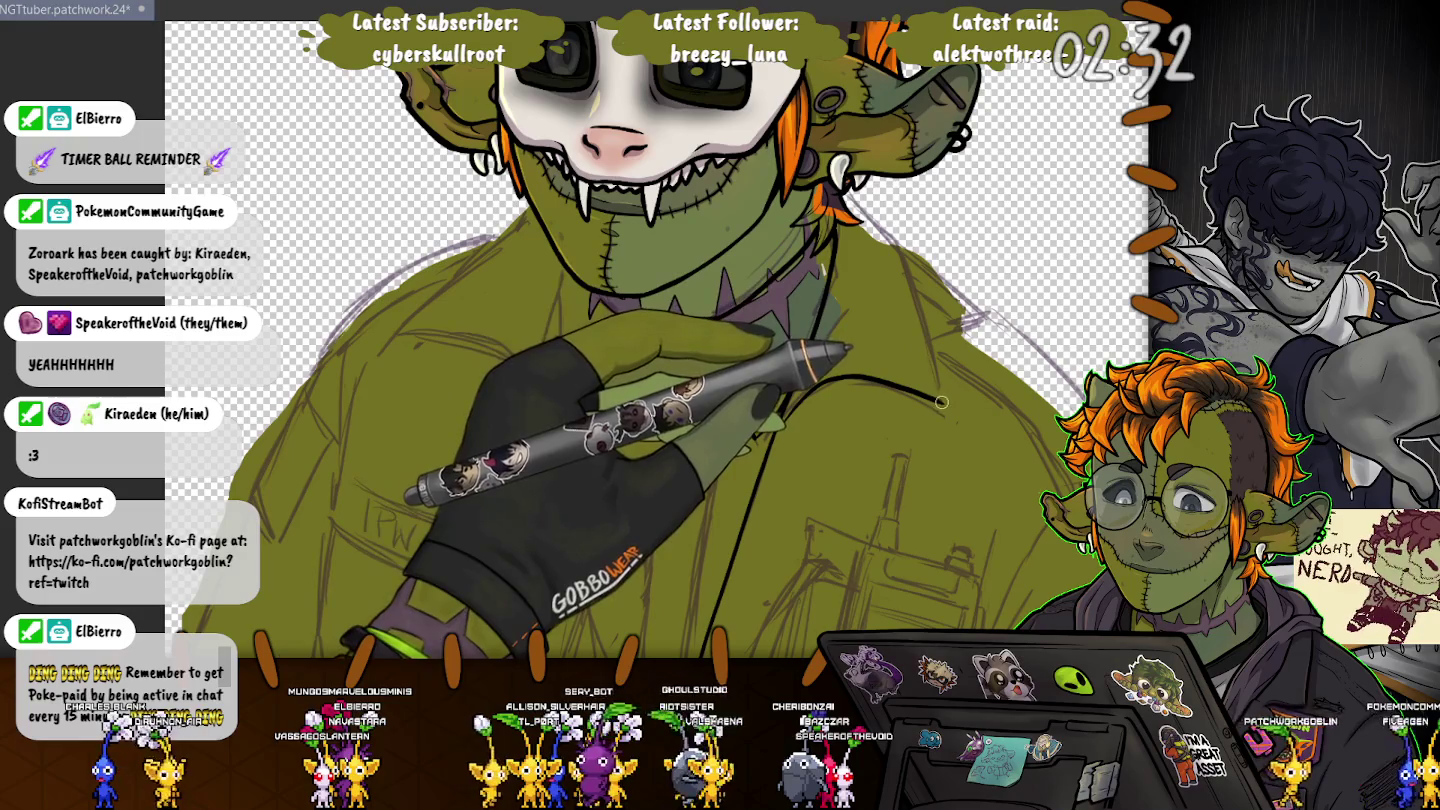
{"action": "left_click_drag", "start_coordinate": [811, 389], "coordinate": [943, 400]}
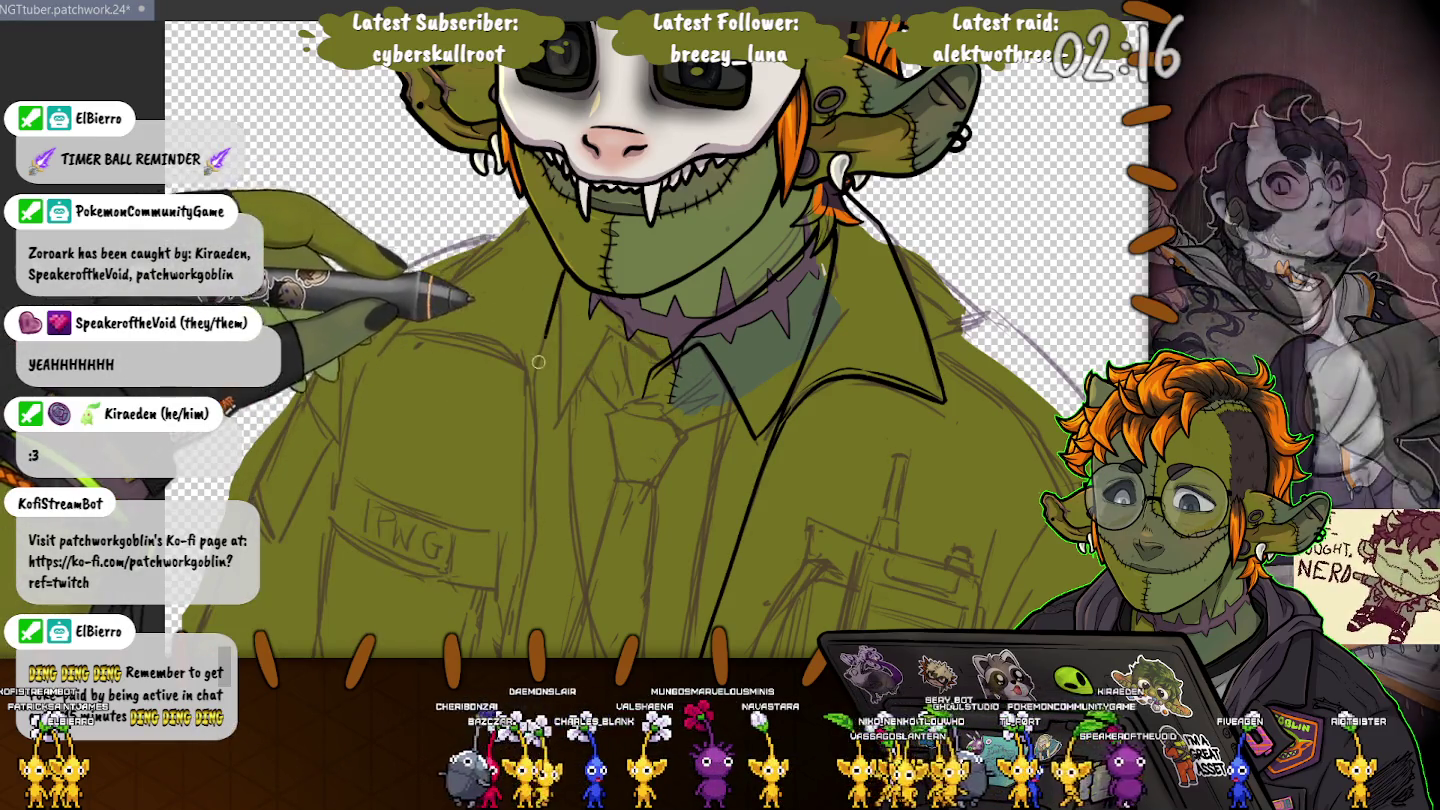
{"action": "left_click_drag", "start_coordinate": [511, 645], "coordinate": [593, 395]}
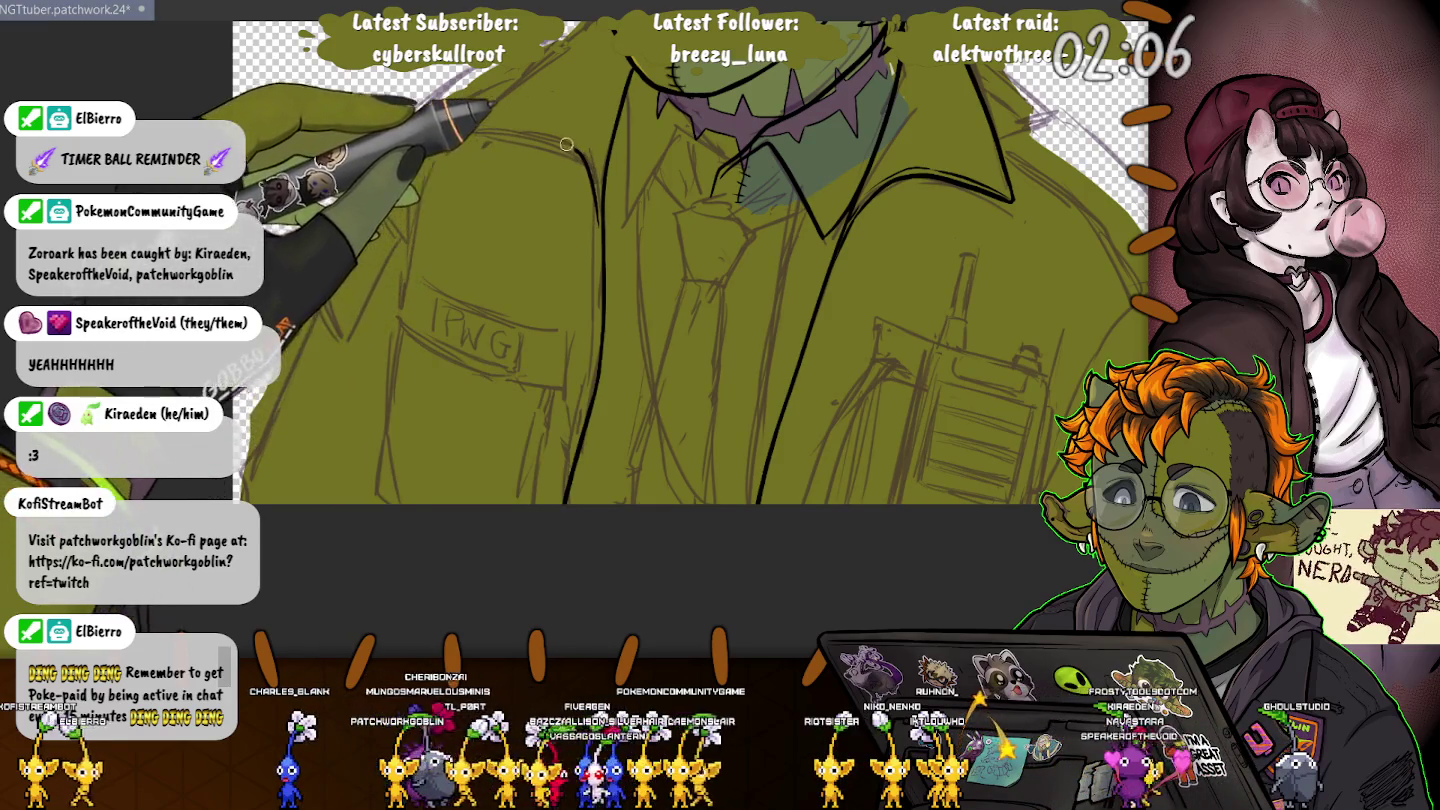
Step: Ink the shoulder line from the collar and trace the PWG patch border thickly
{"action": "left_click_drag", "start_coordinate": [566, 144], "coordinate": [510, 128]}
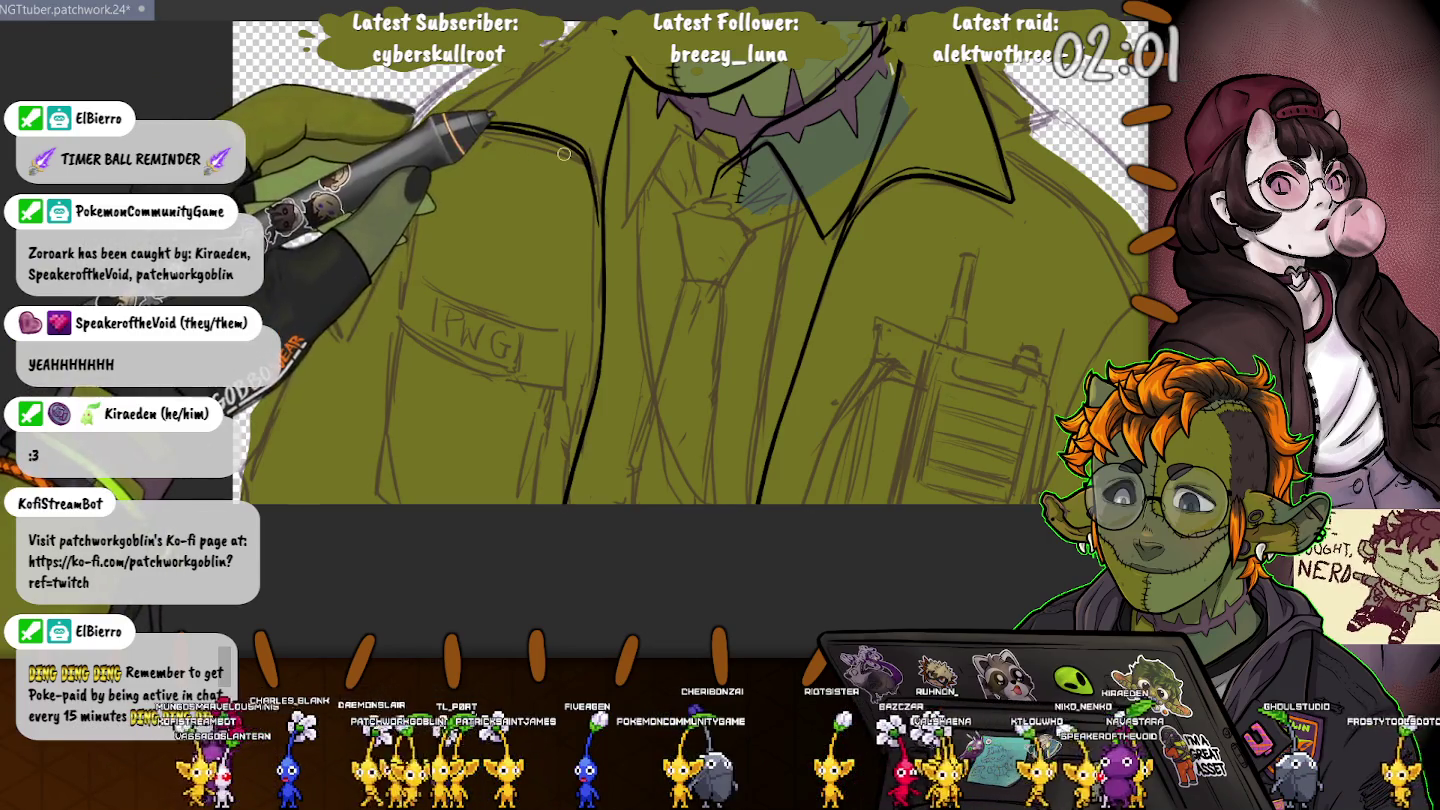
{"action": "scroll", "coordinate": [568, 139], "scroll_direction": "up", "scroll_amount": 2}
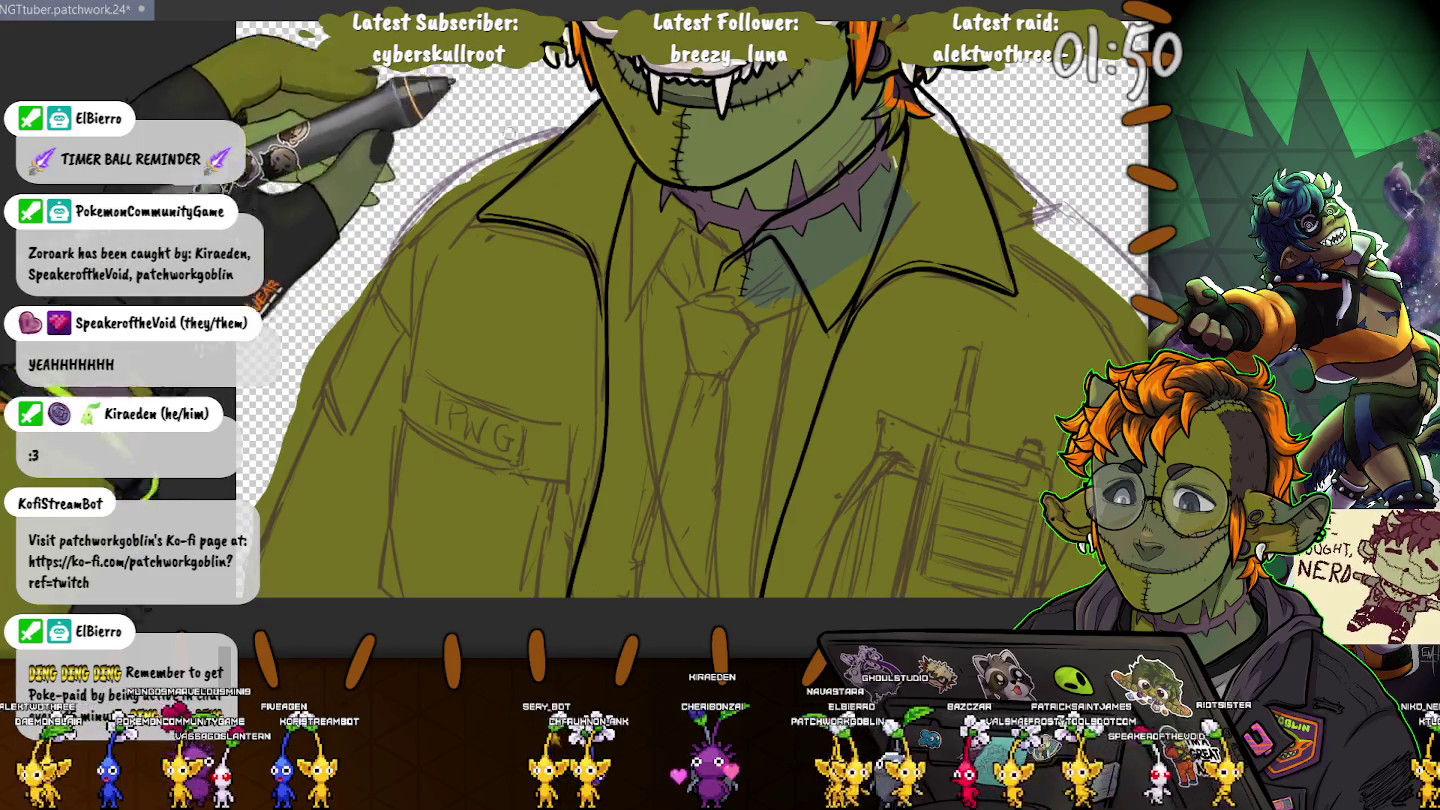
{"action": "scroll", "coordinate": [552, 300], "scroll_direction": "down", "scroll_amount": 3}
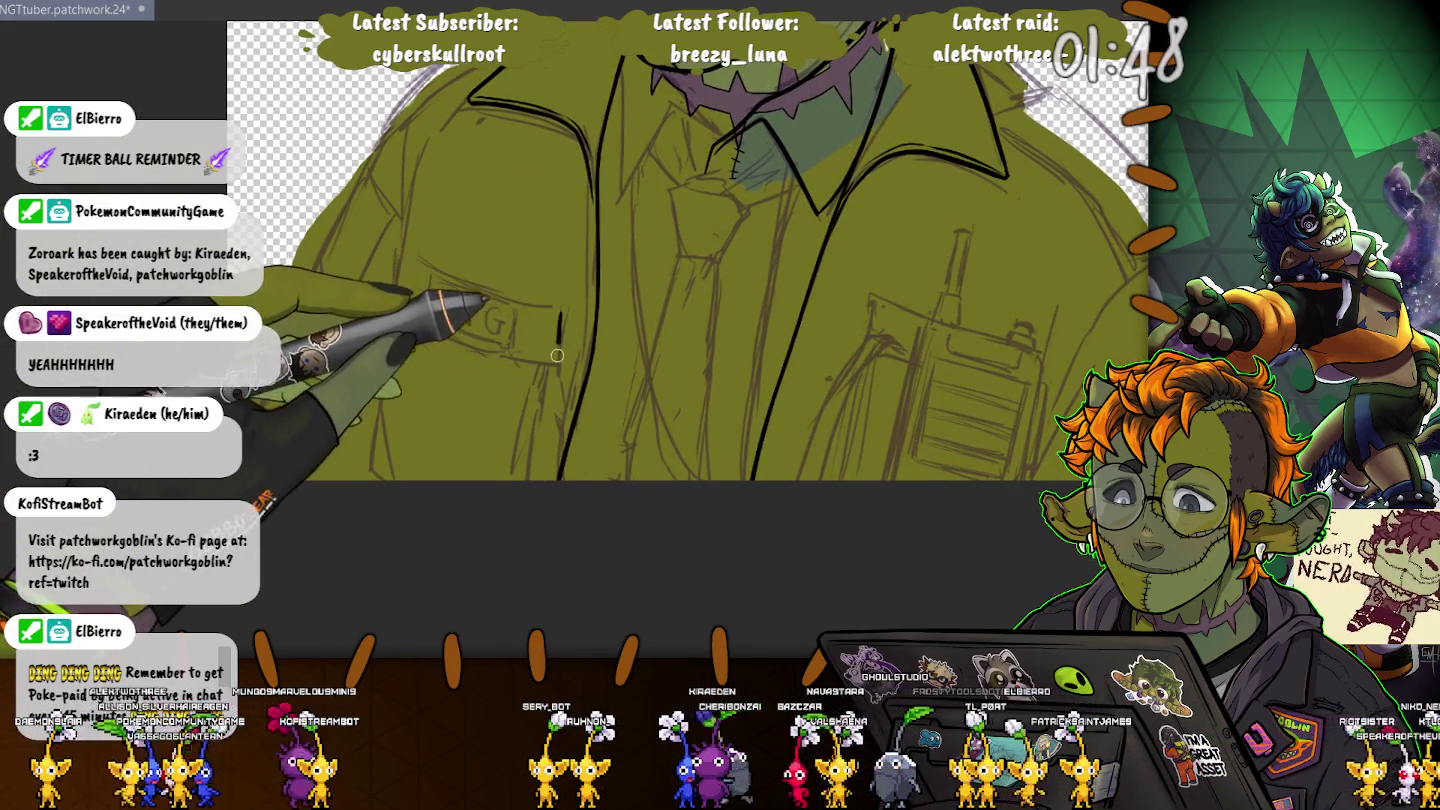
{"action": "mouse_move", "coordinate": [558, 312]}
{"action": "left_mouse_down"}
{"action": "mouse_move", "coordinate": [487, 352]}
{"action": "mouse_move", "coordinate": [393, 295]}
{"action": "left_mouse_up"}
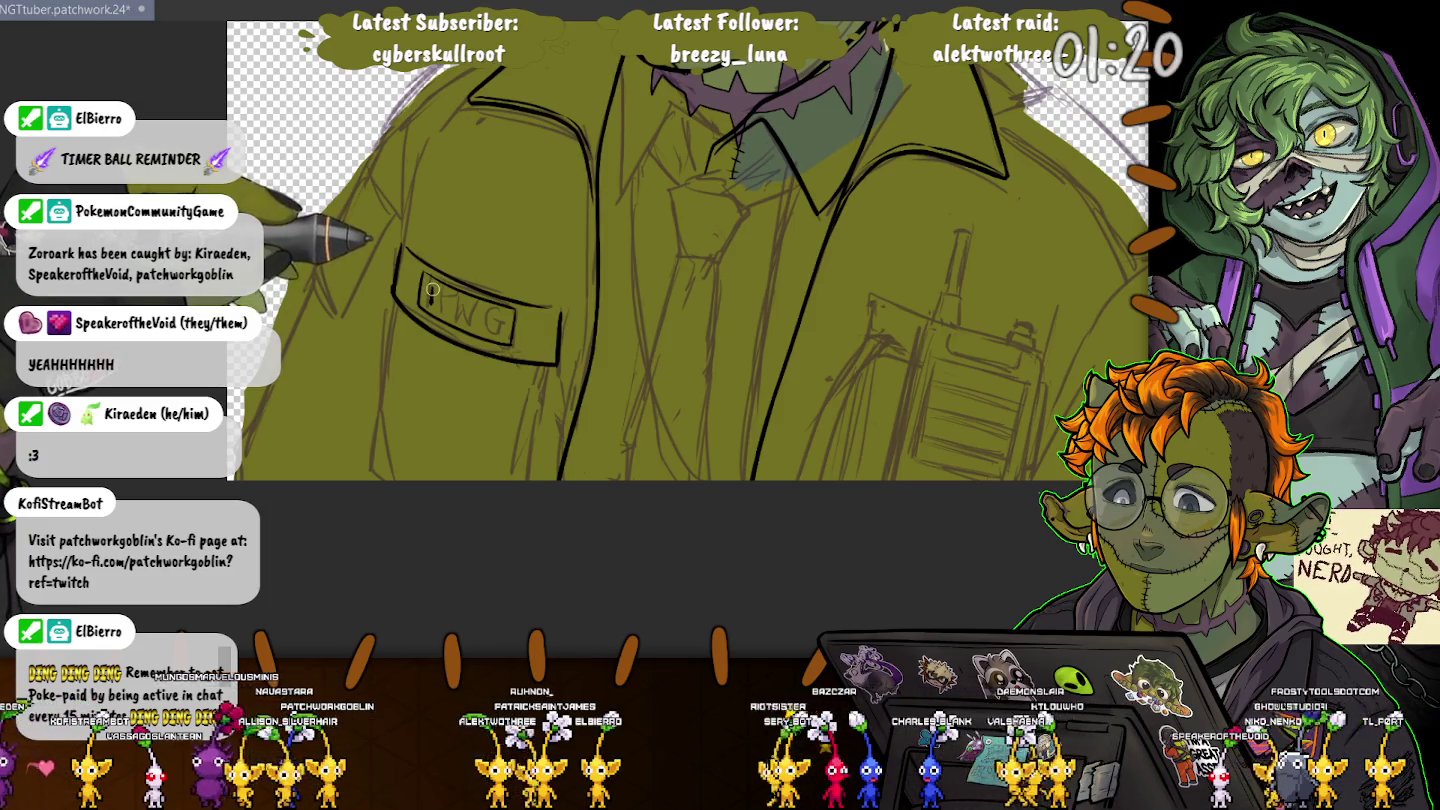
Step: Ink the P, W and G letters on the patch and the pocket's left edge
{"action": "mouse_move", "coordinate": [447, 296]}
{"action": "left_mouse_down"}
{"action": "mouse_move", "coordinate": [448, 312]}
{"action": "mouse_move", "coordinate": [462, 292]}
{"action": "left_mouse_up"}
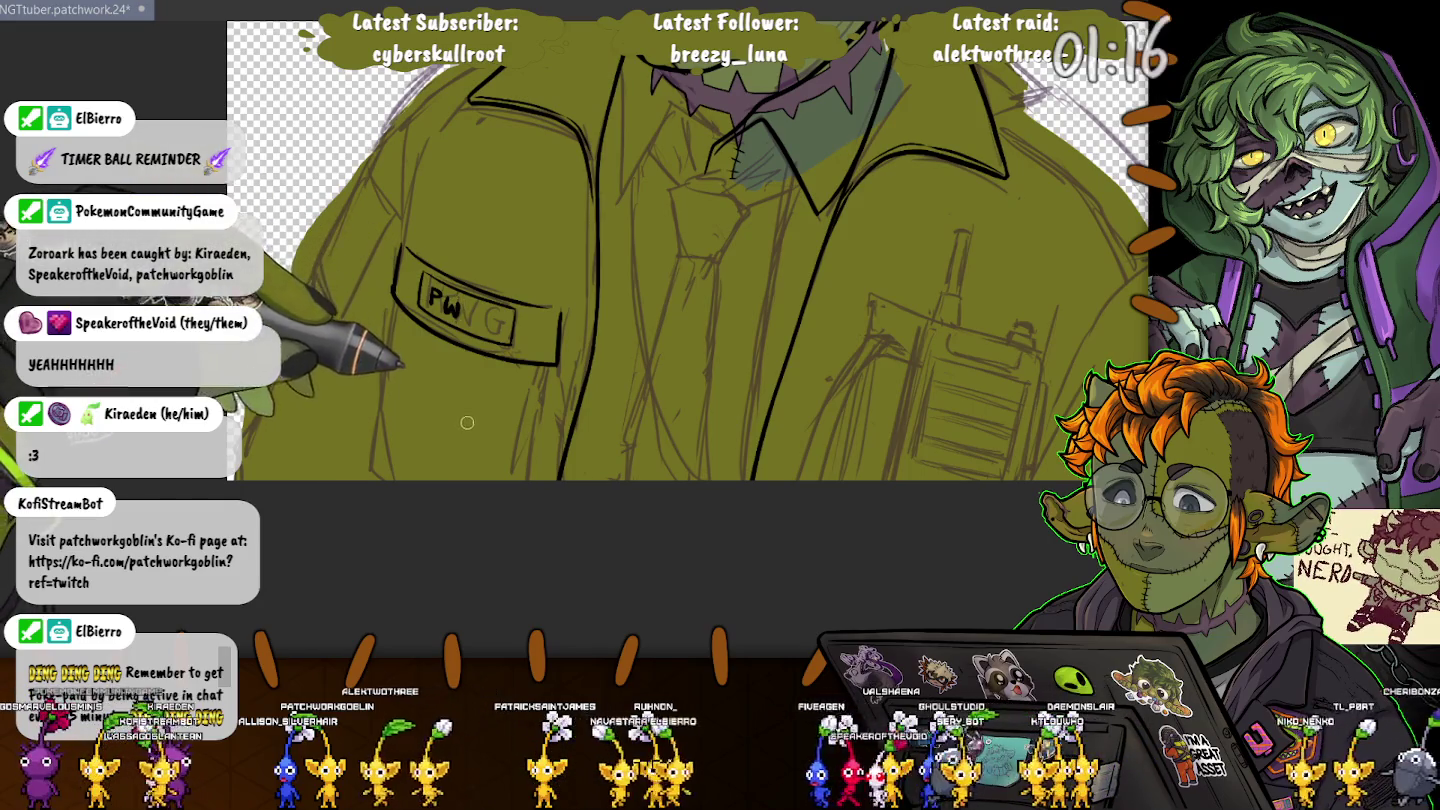
{"action": "key", "text": "ctrl+z"}
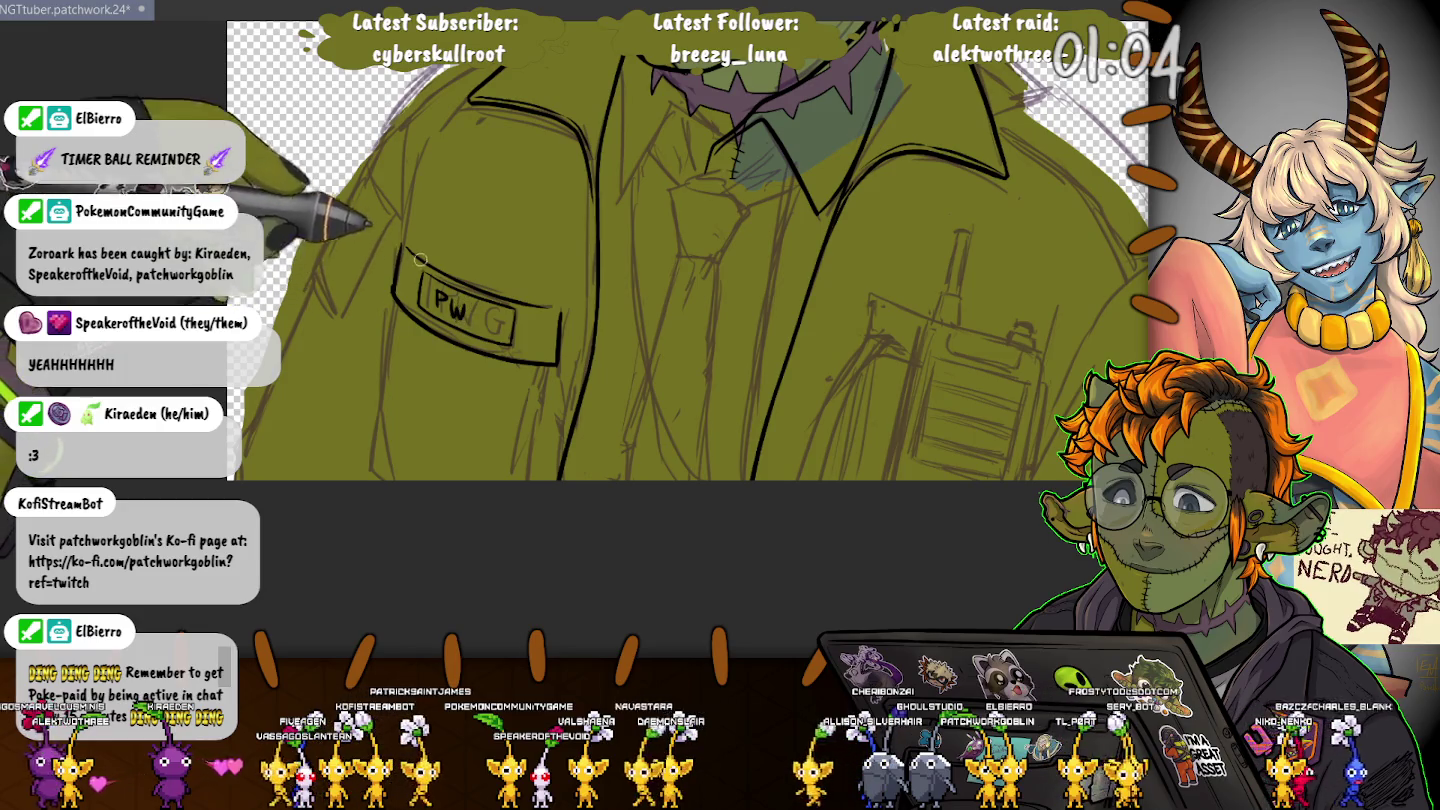
{"action": "left_click_drag", "start_coordinate": [472, 326], "coordinate": [478, 312]}
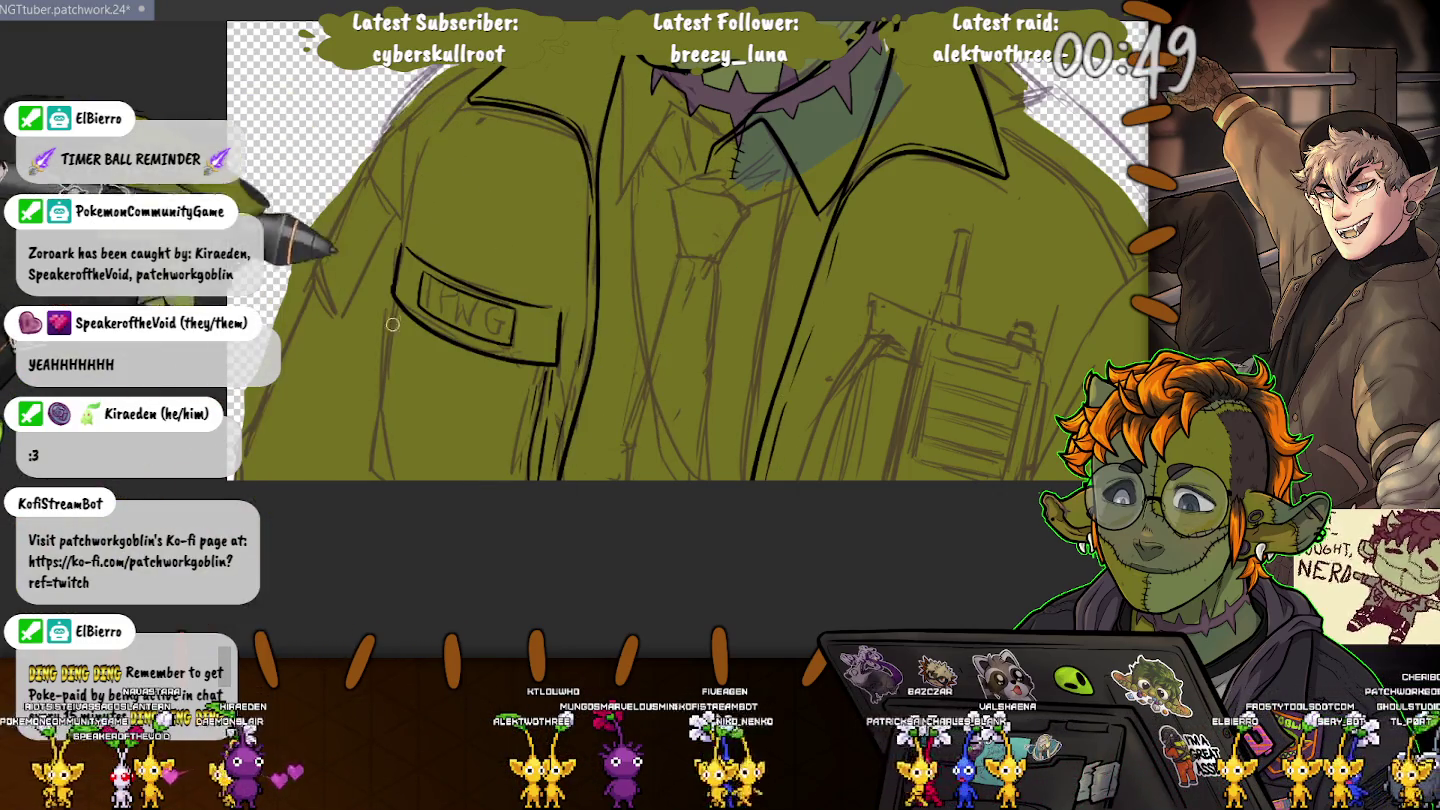
{"action": "left_click_drag", "start_coordinate": [398, 252], "coordinate": [371, 419]}
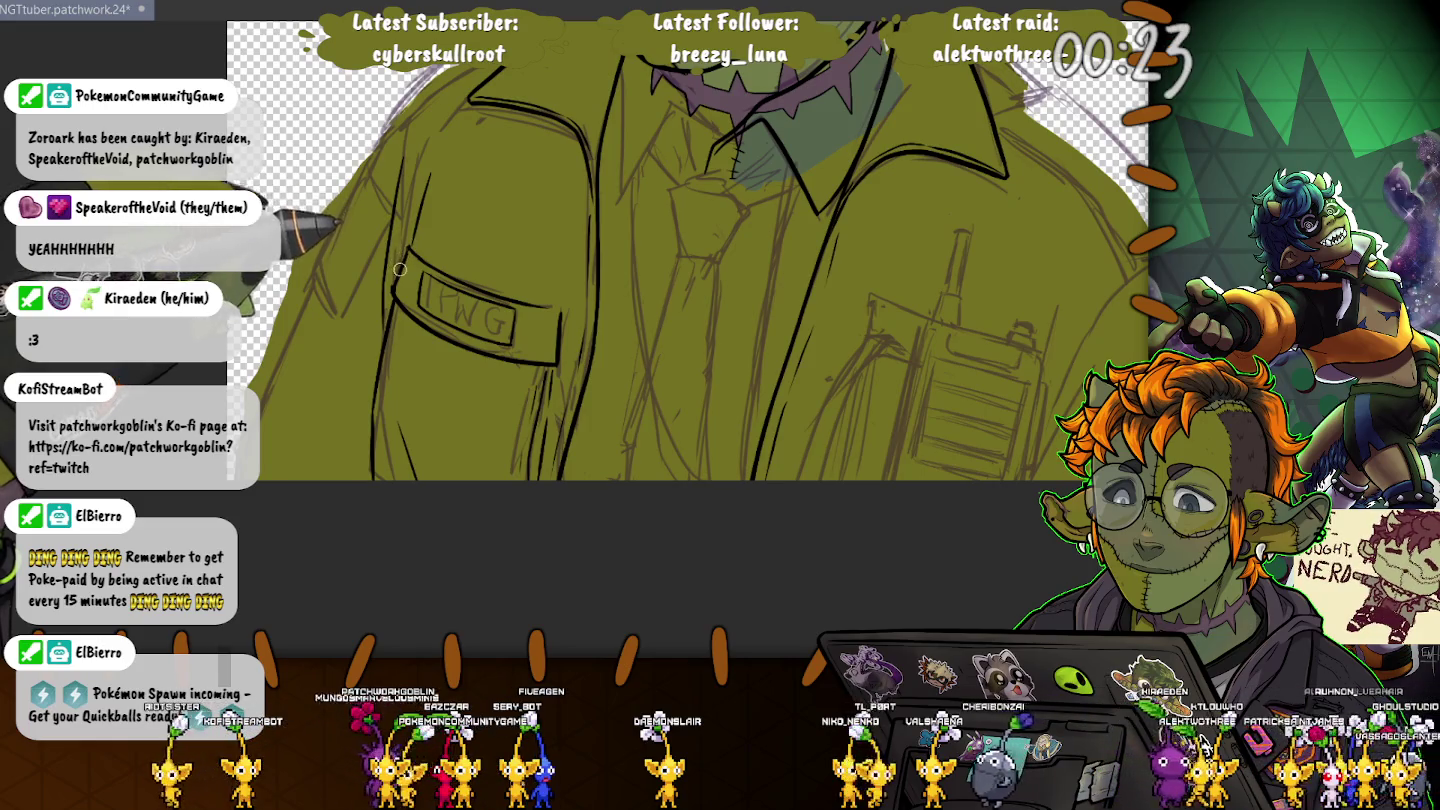
{"action": "left_click_drag", "start_coordinate": [370, 125], "coordinate": [485, 290]}
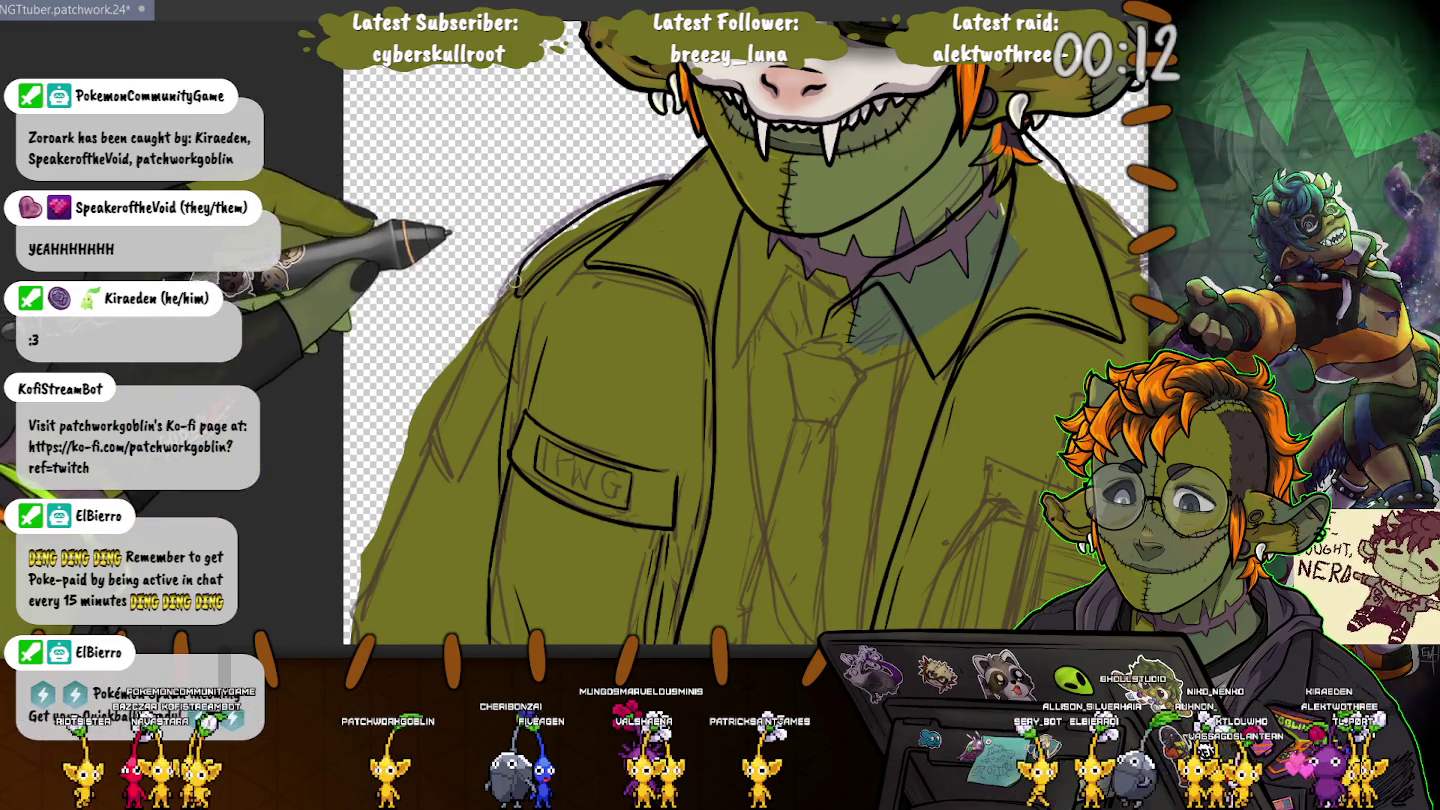
Step: Ink the jacket's left lapel edge and a bold right shoulder line
{"action": "scroll", "coordinate": [420, 145], "scroll_direction": "down", "scroll_amount": 1}
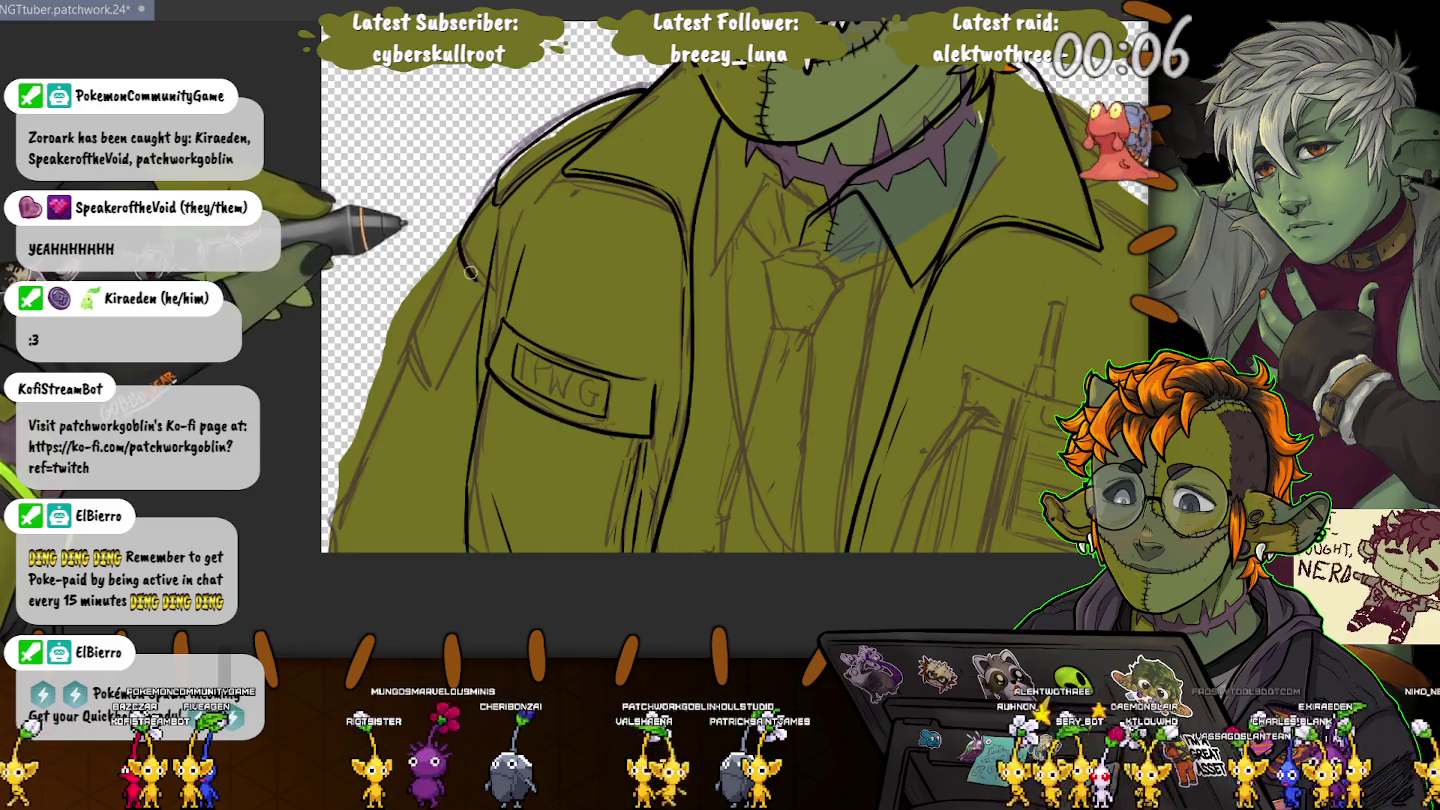
{"action": "left_click_drag", "start_coordinate": [426, 378], "coordinate": [455, 246]}
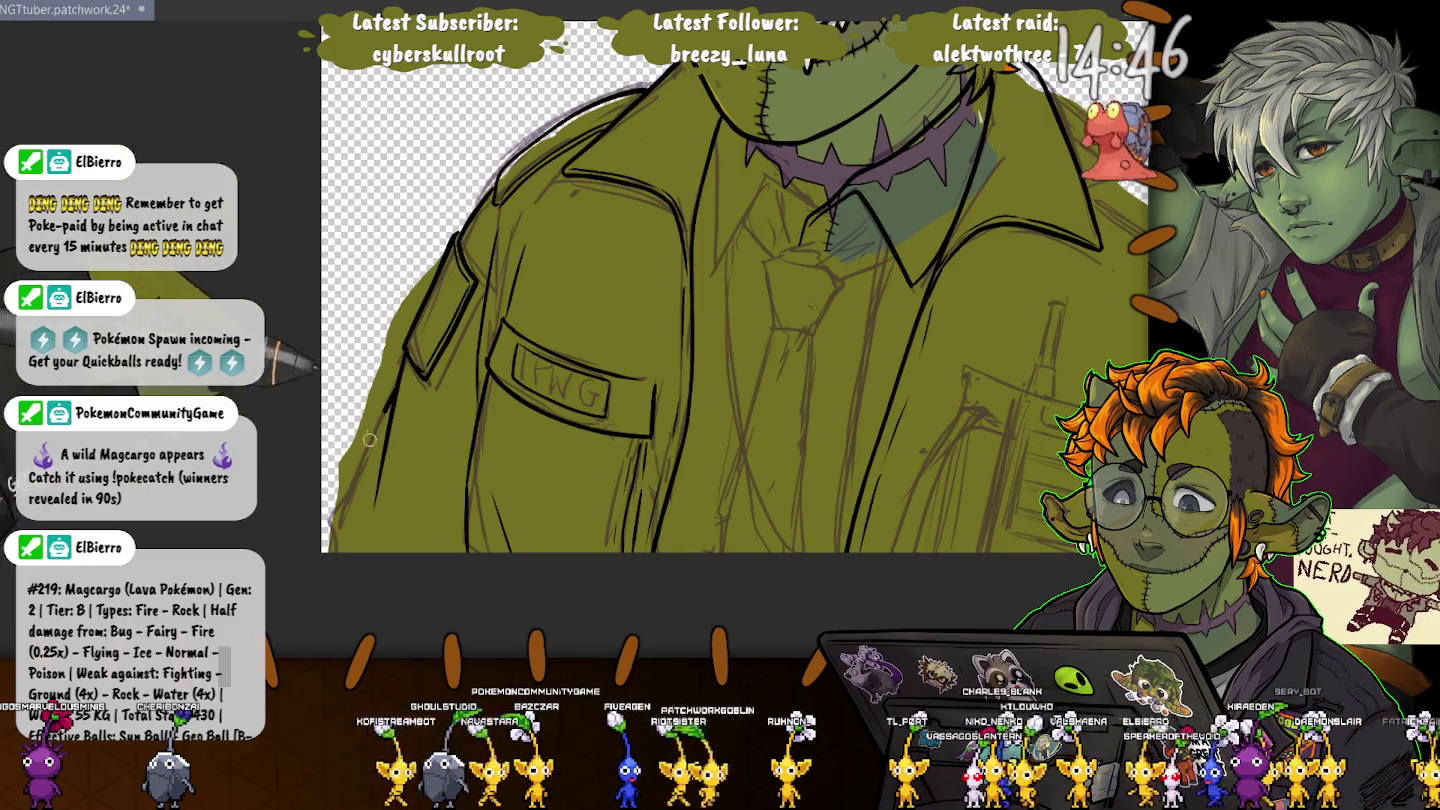
{"action": "left_click_drag", "start_coordinate": [344, 524], "coordinate": [144, 584]}
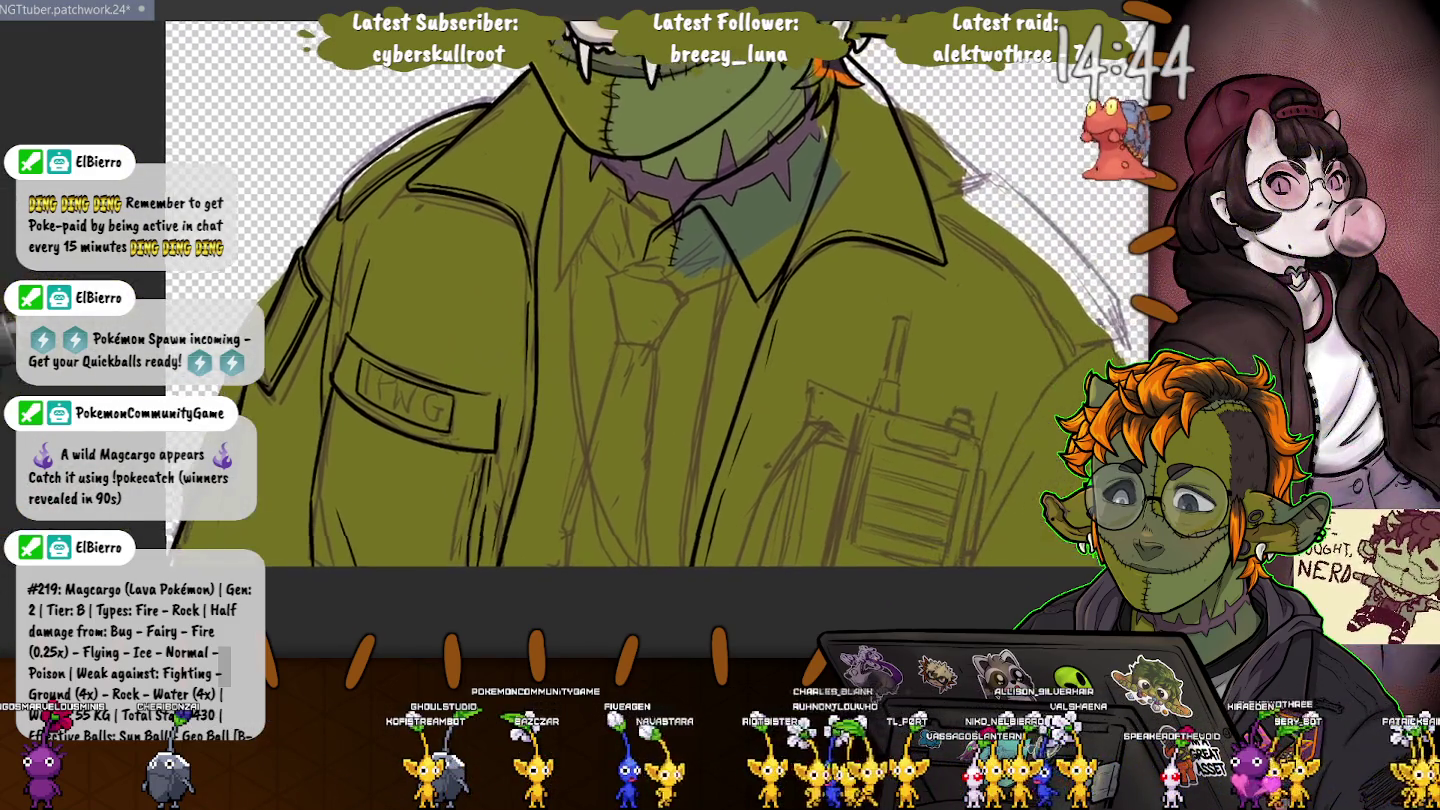
{"action": "left_click_drag", "start_coordinate": [700, 400], "coordinate": [642, 400]}
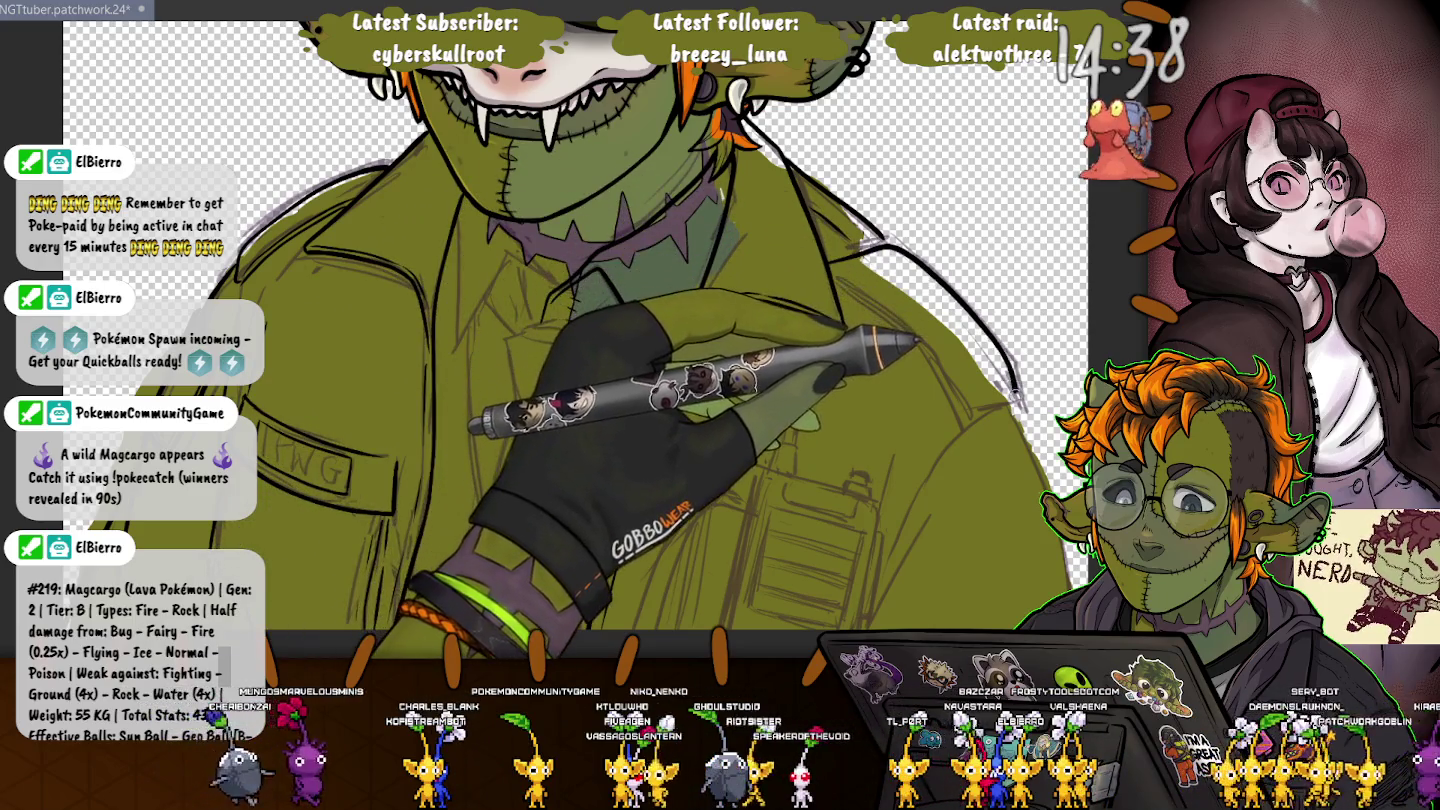
{"action": "left_click_drag", "start_coordinate": [842, 260], "coordinate": [997, 403]}
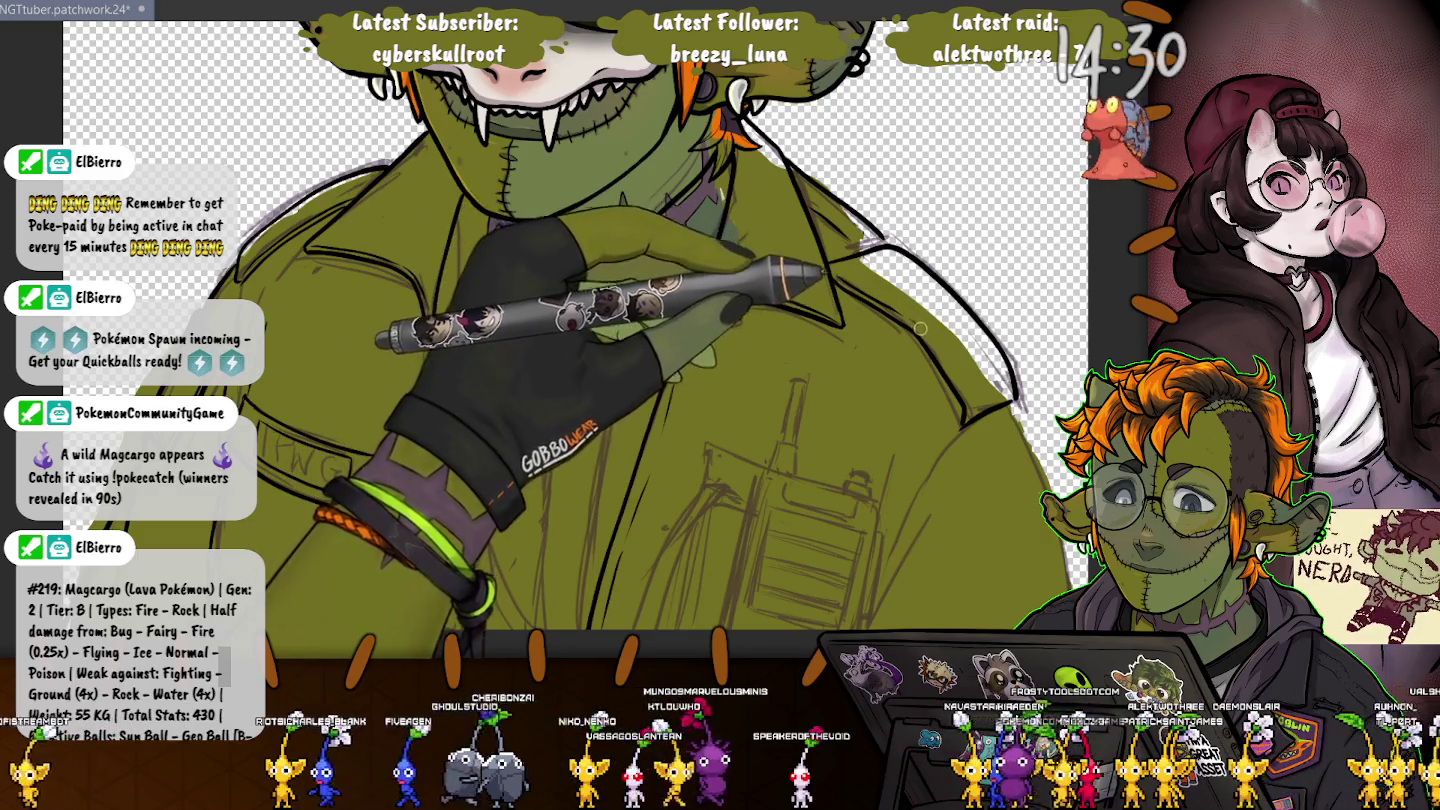
{"action": "left_click_drag", "start_coordinate": [920, 328], "coordinate": [820, 186]}
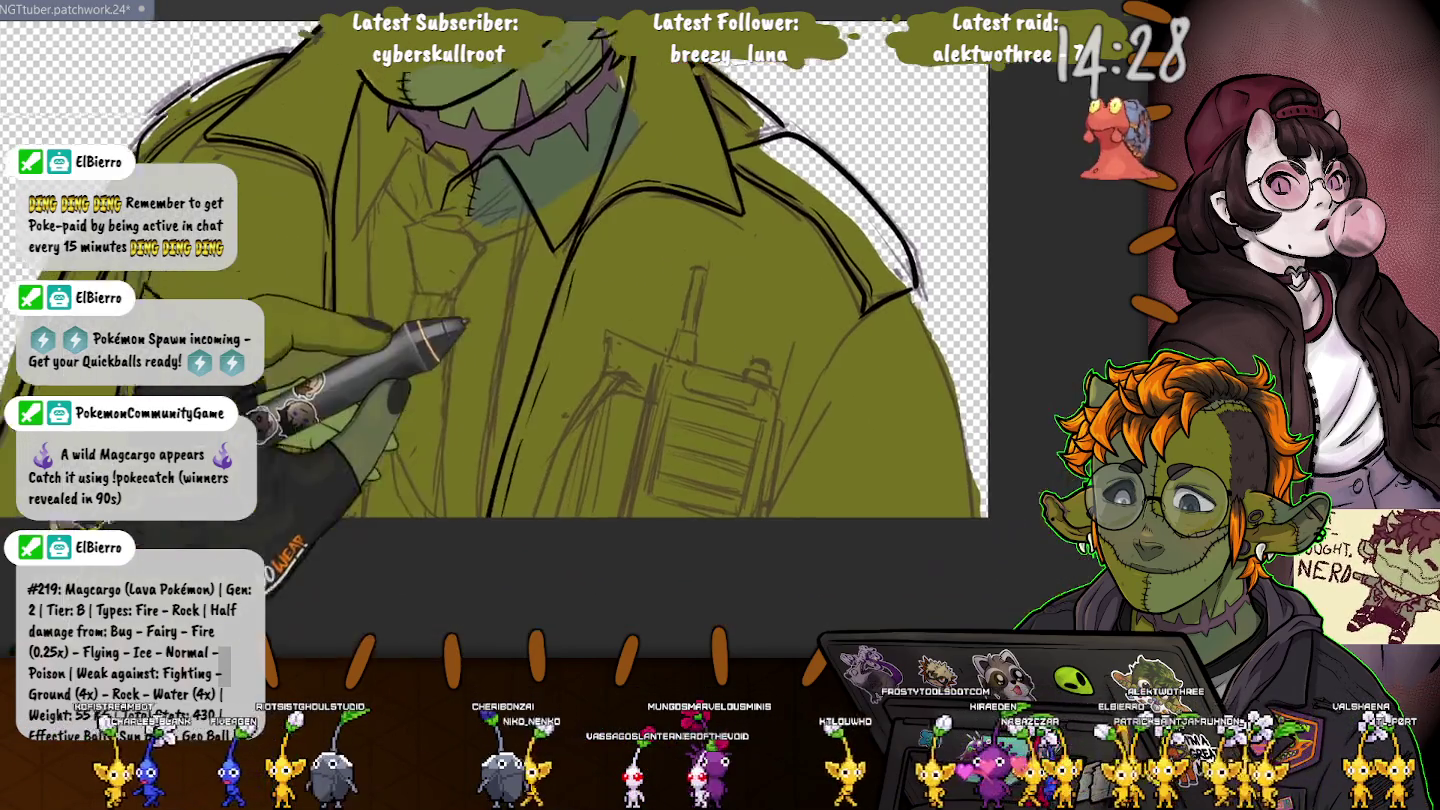
Step: Ink the pocket radio's antenna in bold black
{"action": "left_click_drag", "start_coordinate": [978, 536], "coordinate": [968, 520]}
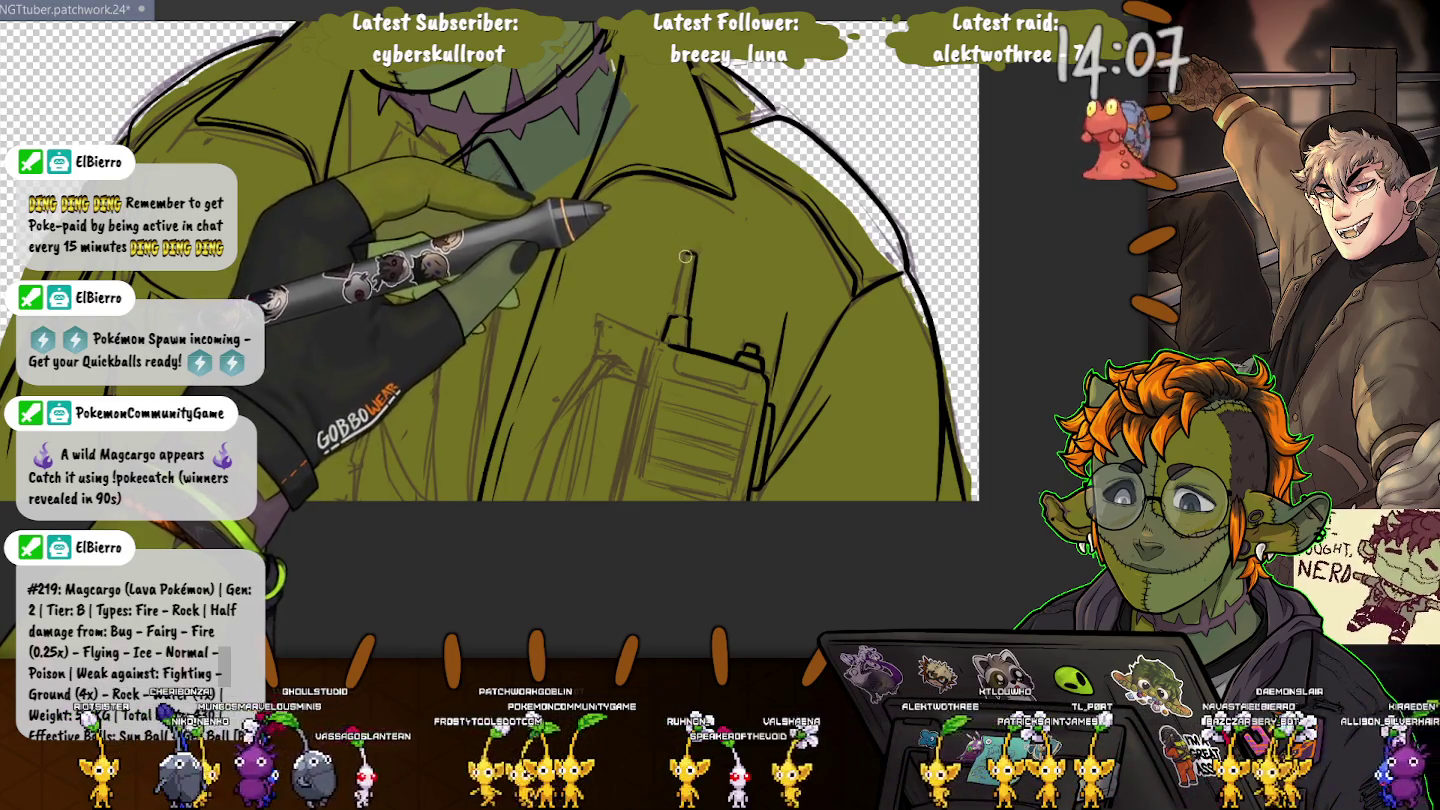
{"action": "left_click_drag", "start_coordinate": [690, 256], "coordinate": [681, 302]}
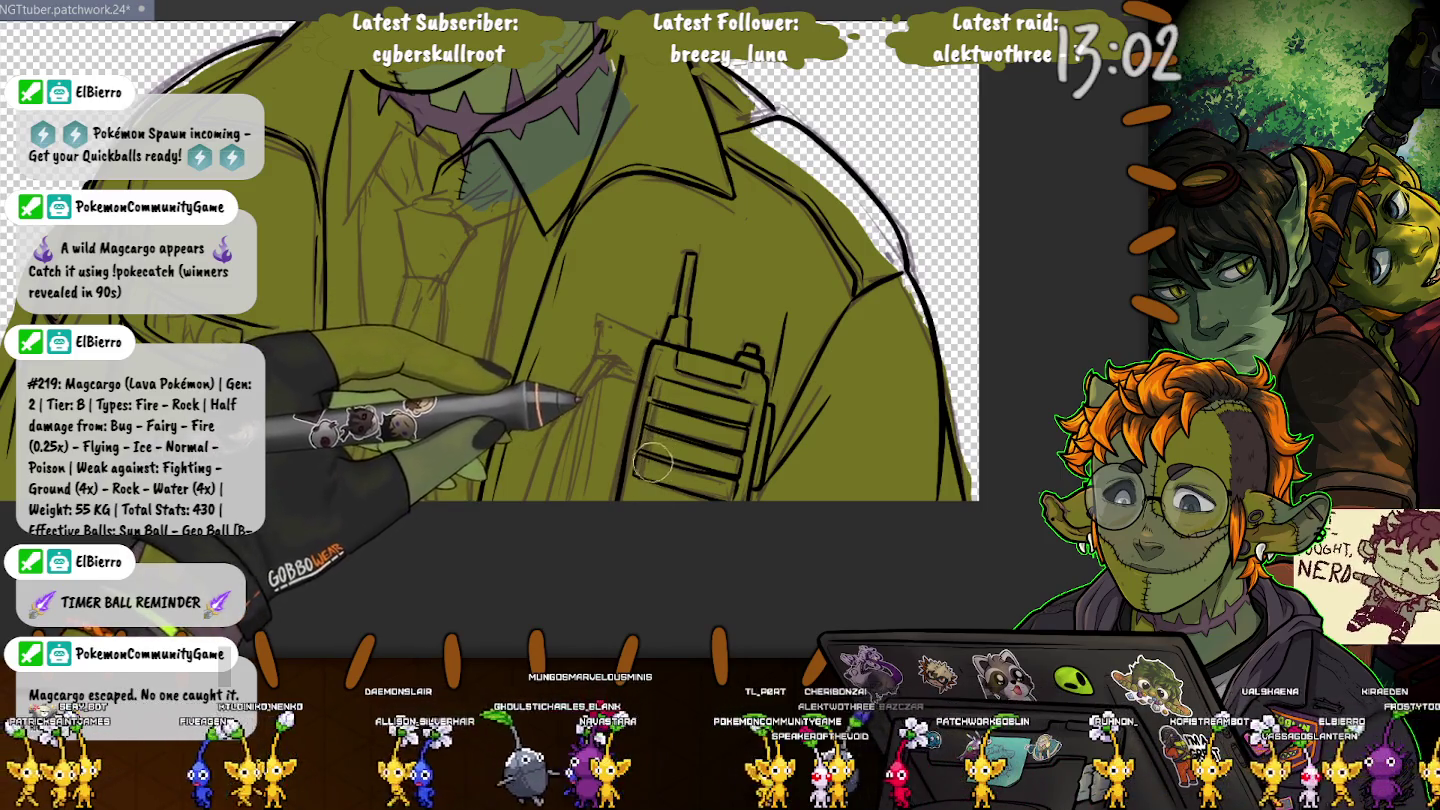
{"action": "scroll", "coordinate": [652, 462], "scroll_direction": "up", "scroll_amount": 2}
{"action": "scroll", "coordinate": [640, 380], "scroll_direction": "up", "scroll_amount": 3}
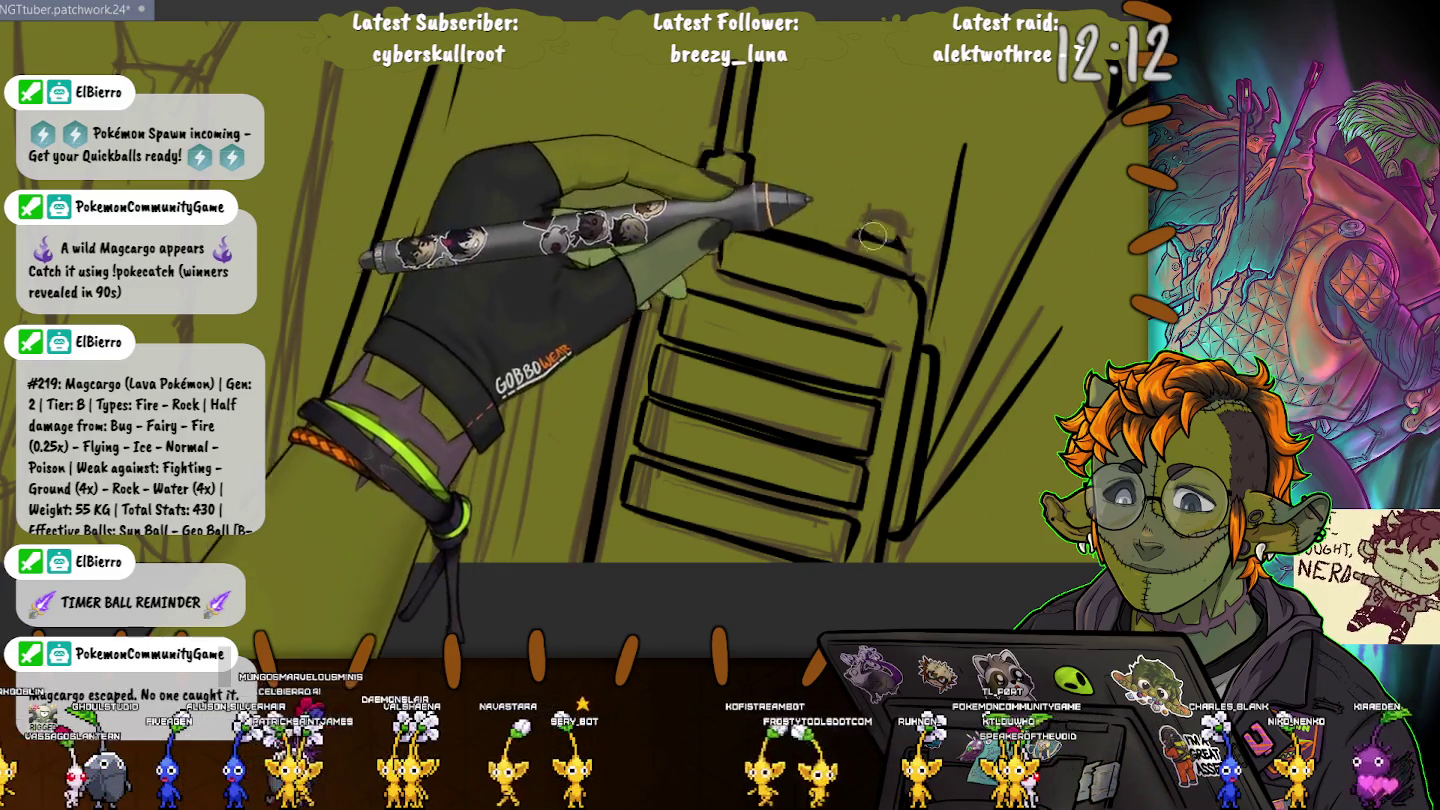
Step: Erase stray strokes atop the radio and sketch a faint curved guide beside it
{"action": "left_click_drag", "start_coordinate": [875, 228], "coordinate": [900, 246]}
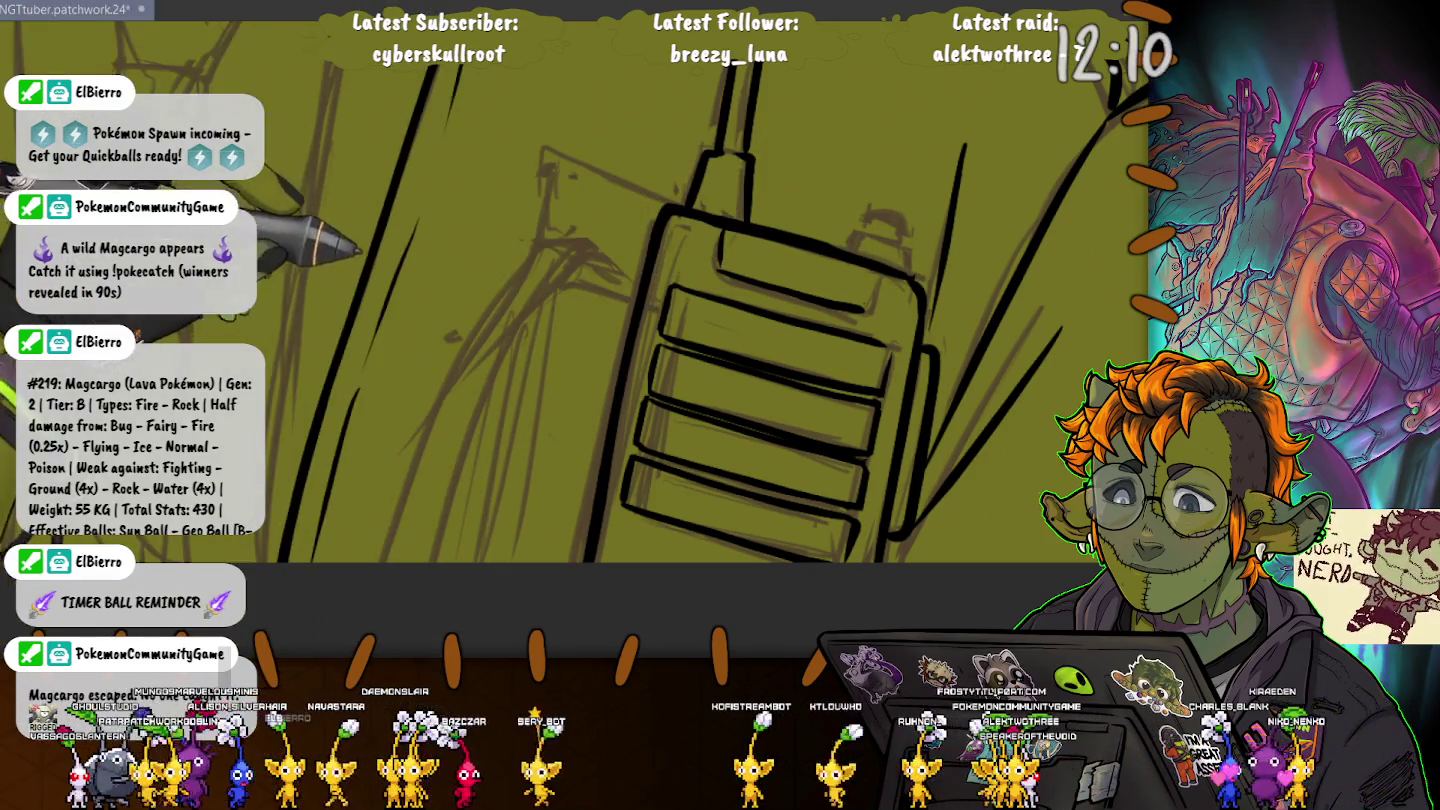
{"action": "scroll", "coordinate": [468, 501], "scroll_direction": "down", "scroll_amount": 2}
{"action": "scroll", "coordinate": [468, 501], "scroll_direction": "down", "scroll_amount": 2}
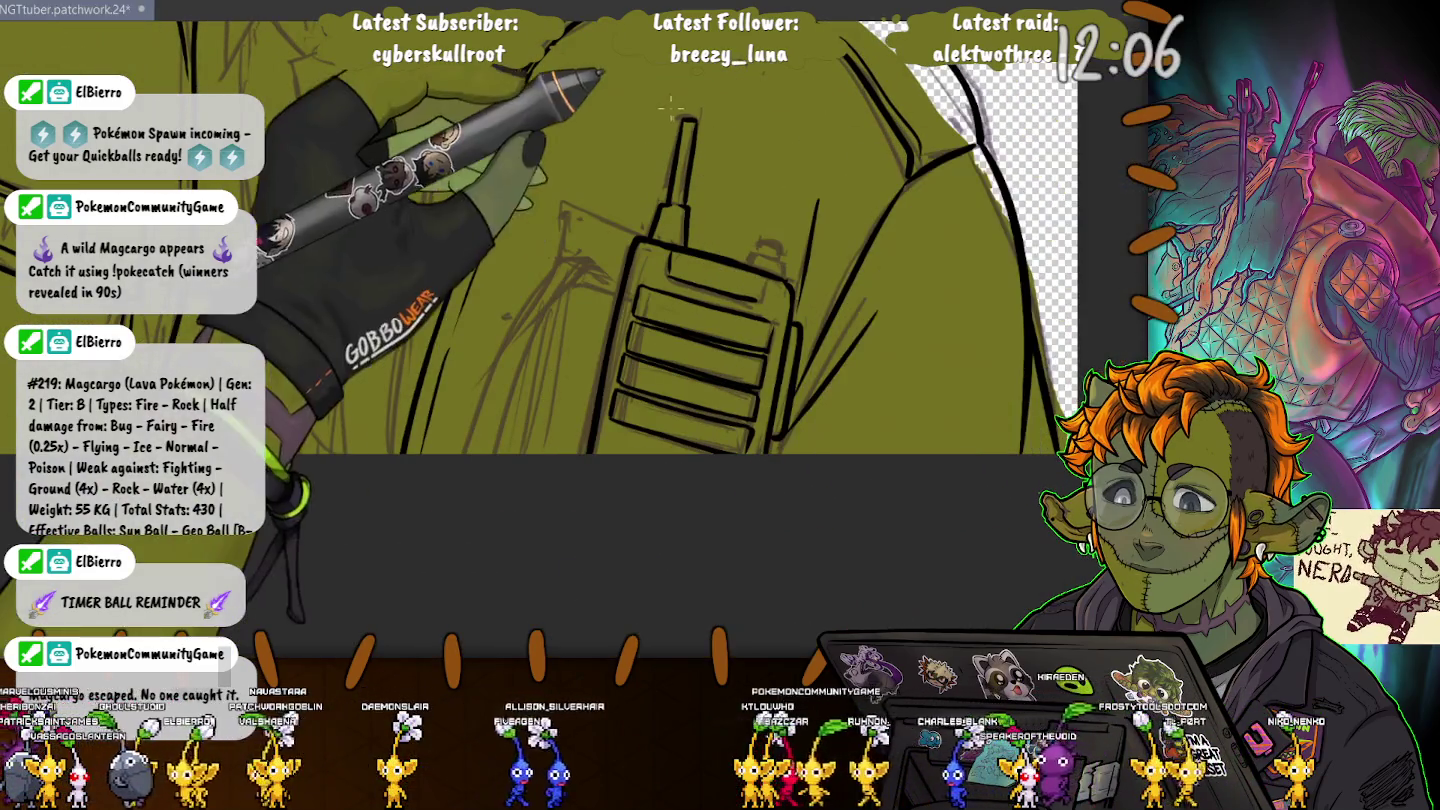
{"action": "left_click_drag", "start_coordinate": [660, 98], "coordinate": [805, 370]}
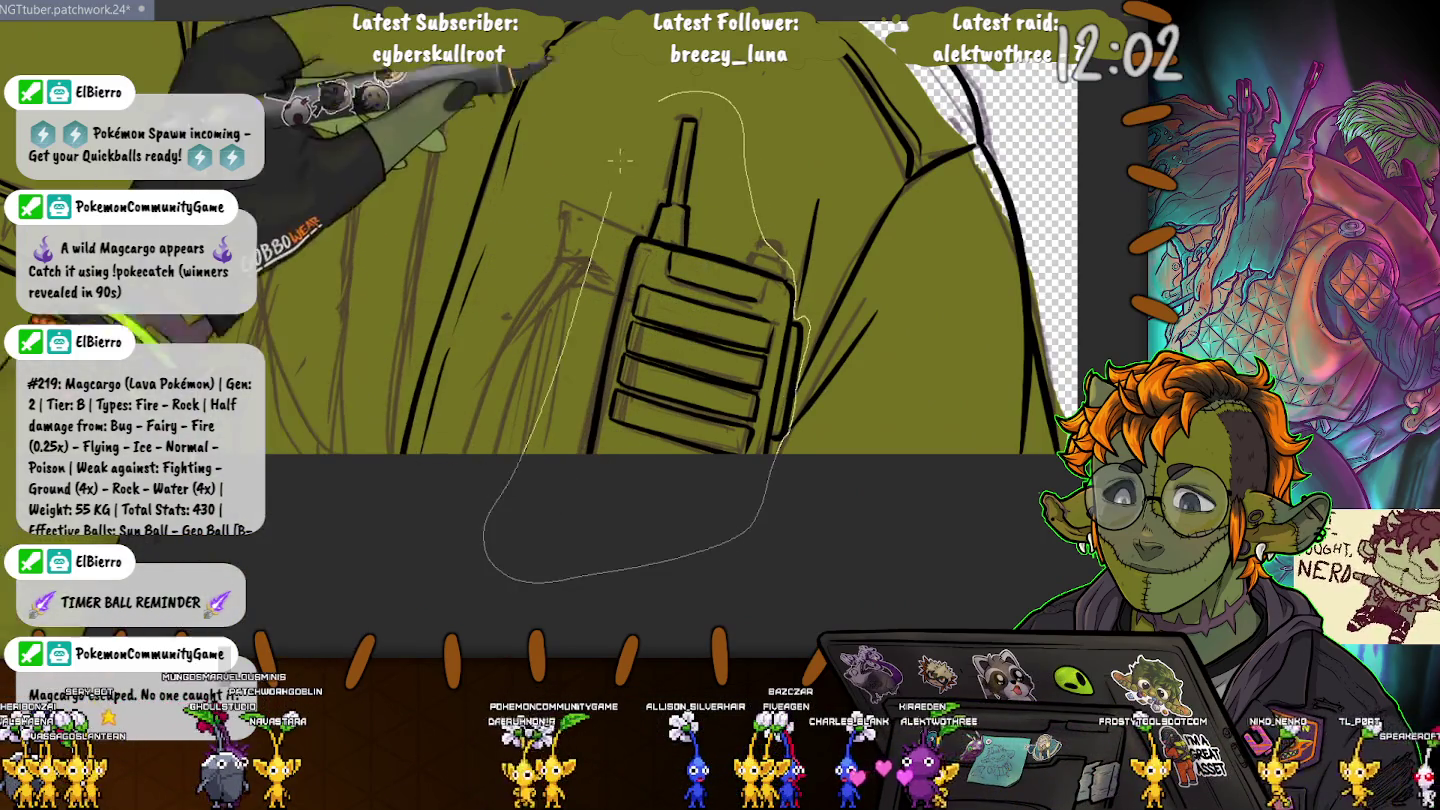
Step: Draw a rectangle outline over the walkie-talkie, redrawing it until it fits
{"action": "left_click_drag", "start_coordinate": [805, 370], "coordinate": [634, 76]}
{"action": "key", "text": "ctrl+d"}
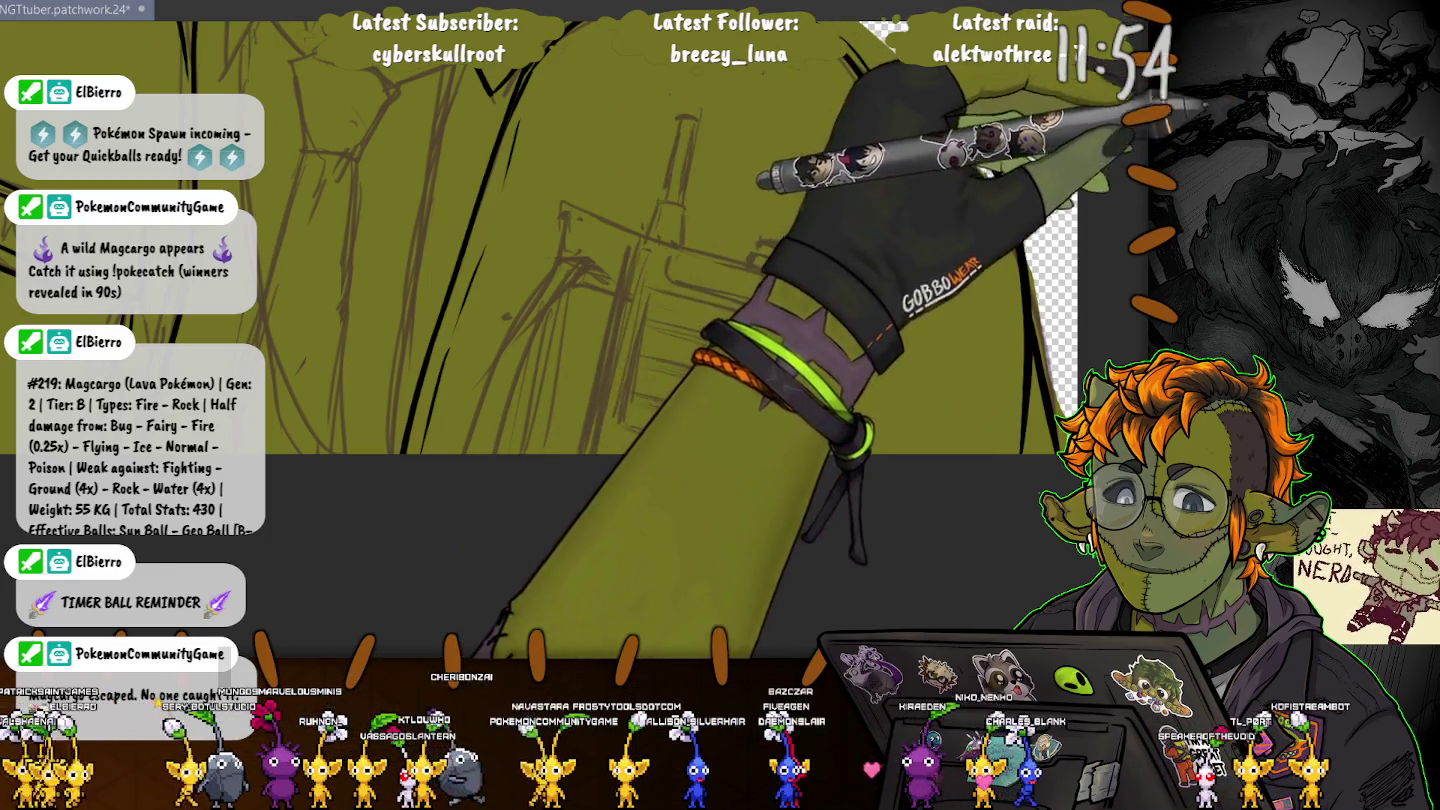
{"action": "mouse_move", "coordinate": [588, 184]}
{"action": "left_mouse_down"}
{"action": "mouse_move", "coordinate": [746, 386]}
{"action": "mouse_move", "coordinate": [726, 361]}
{"action": "left_mouse_up"}
{"action": "key", "text": "Escape"}
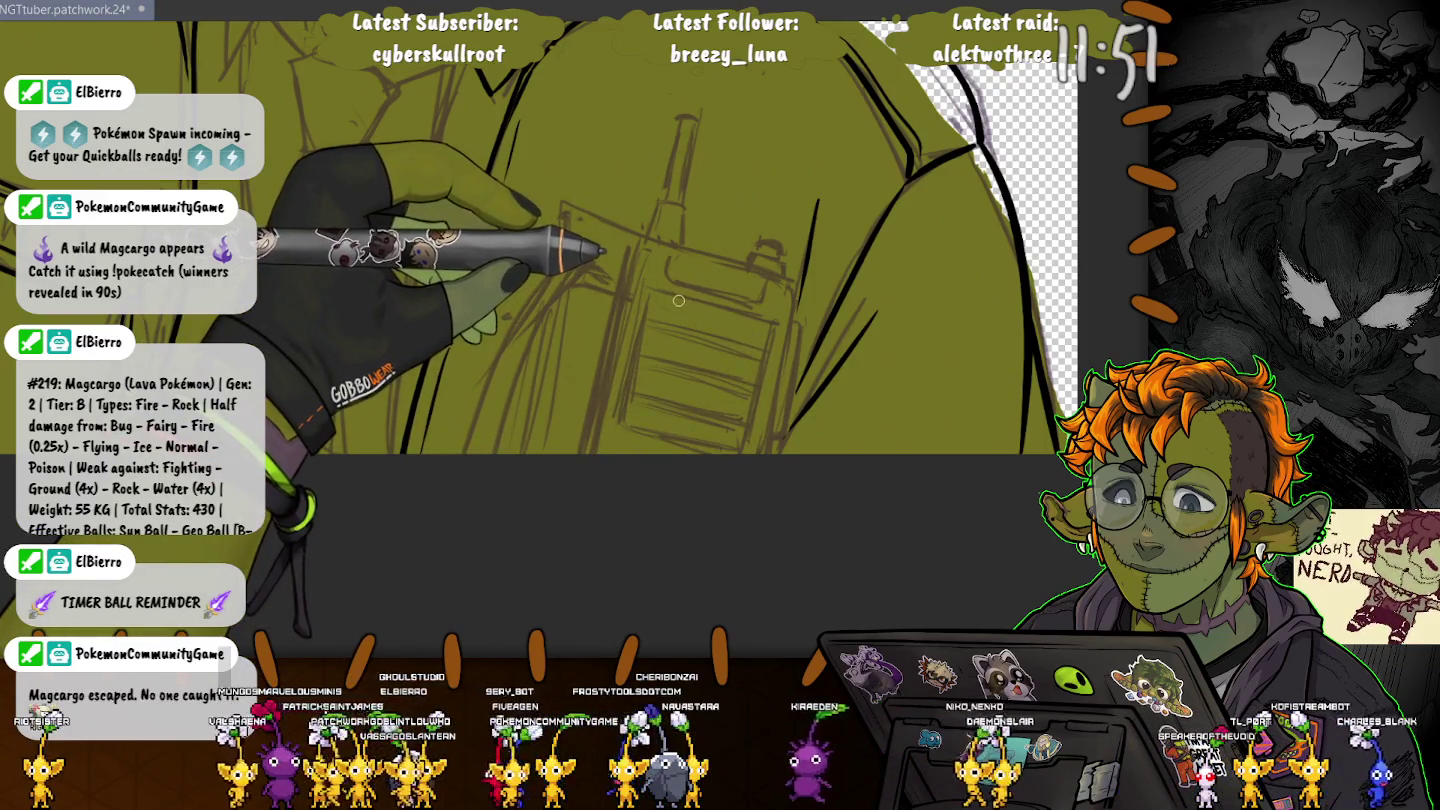
{"action": "mouse_move", "coordinate": [610, 165]}
{"action": "left_mouse_down"}
{"action": "mouse_move", "coordinate": [765, 414]}
{"action": "mouse_move", "coordinate": [700, 330]}
{"action": "left_mouse_up"}
{"action": "key", "text": "Escape"}
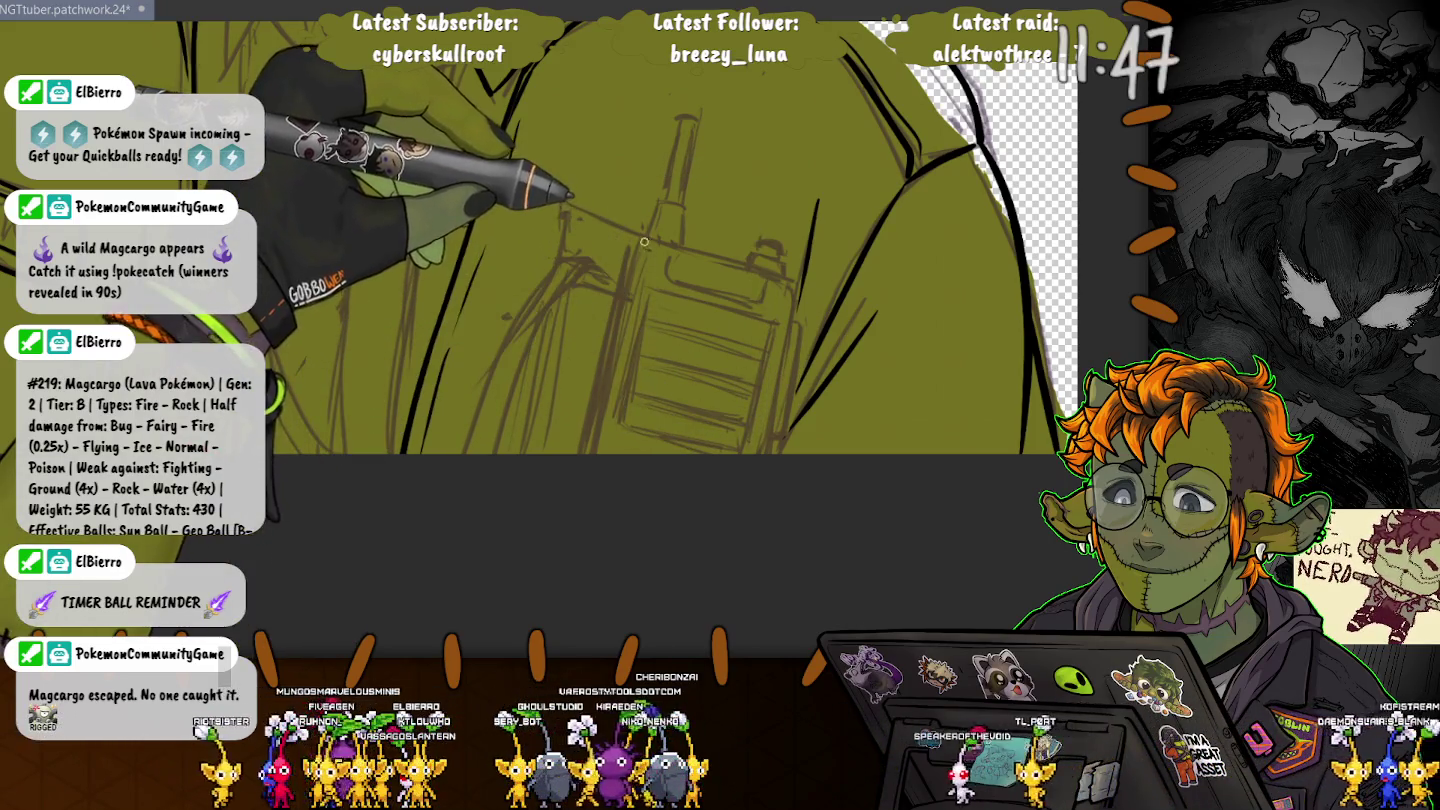
{"action": "left_click_drag", "start_coordinate": [562, 190], "coordinate": [739, 441]}
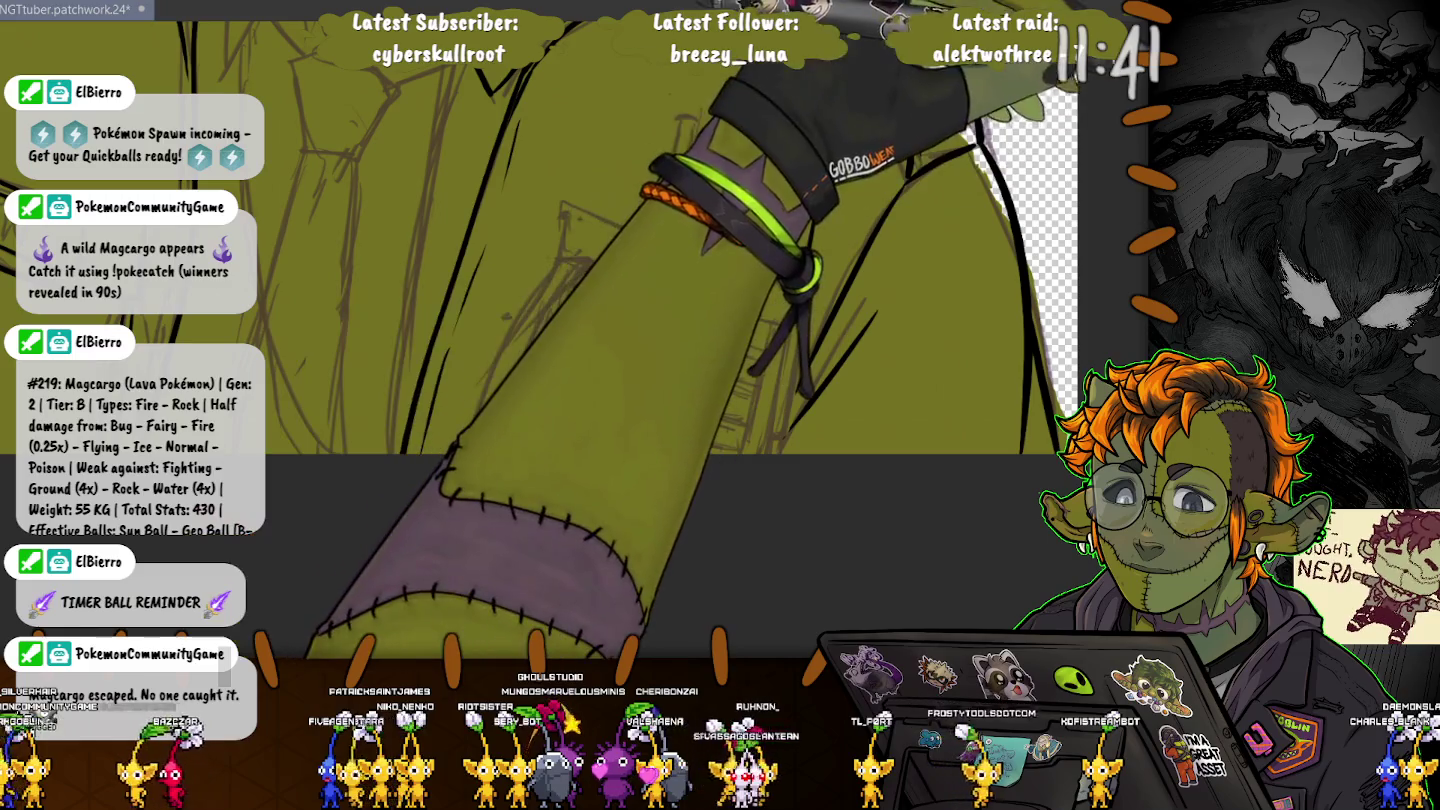
{"action": "mouse_move", "coordinate": [582, 454]}
{"action": "left_mouse_down"}
{"action": "mouse_move", "coordinate": [700, 240]}
{"action": "mouse_move", "coordinate": [749, 504]}
{"action": "left_mouse_up"}
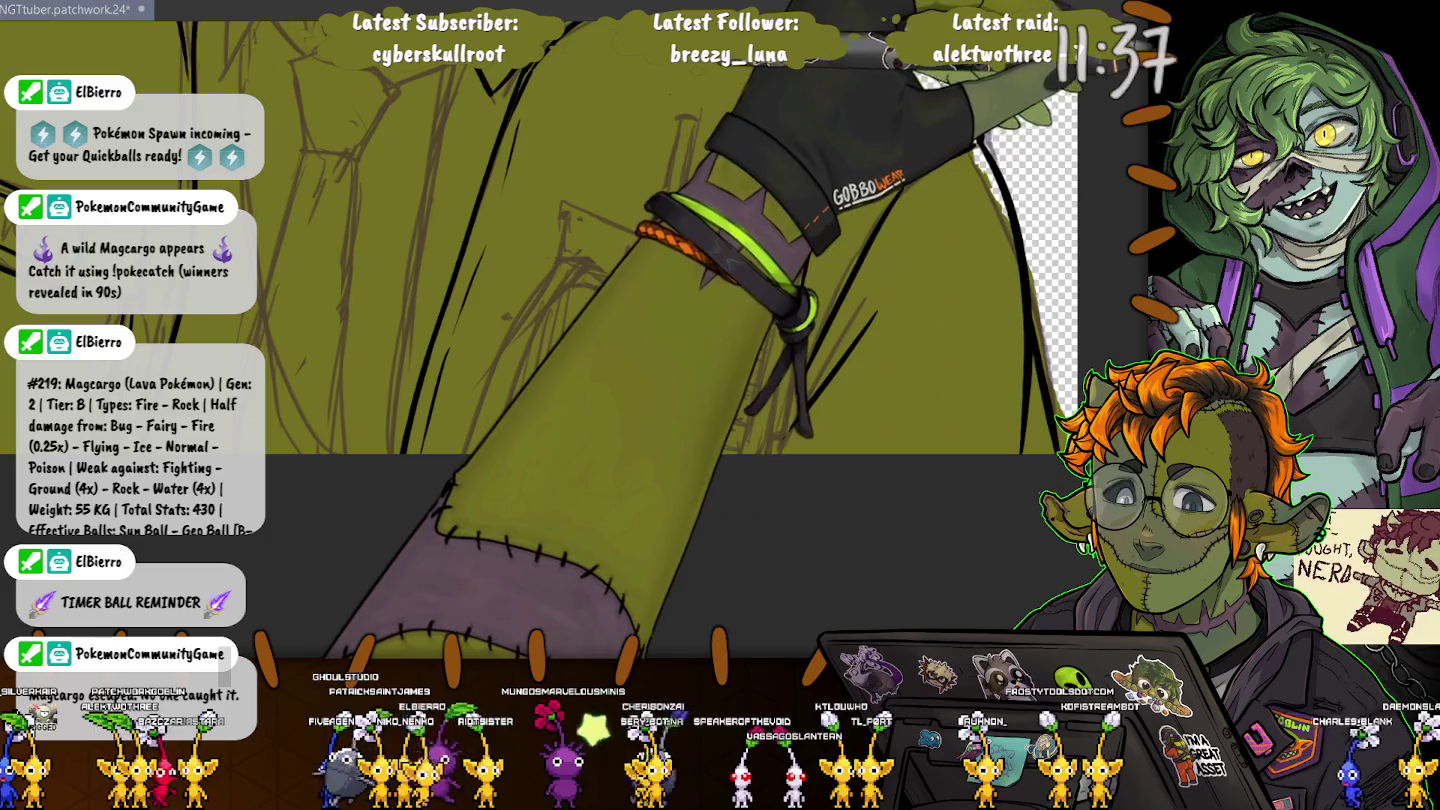
{"action": "key", "text": "ctrl+z"}
{"action": "left_click_drag", "start_coordinate": [576, 480], "coordinate": [751, 483]}
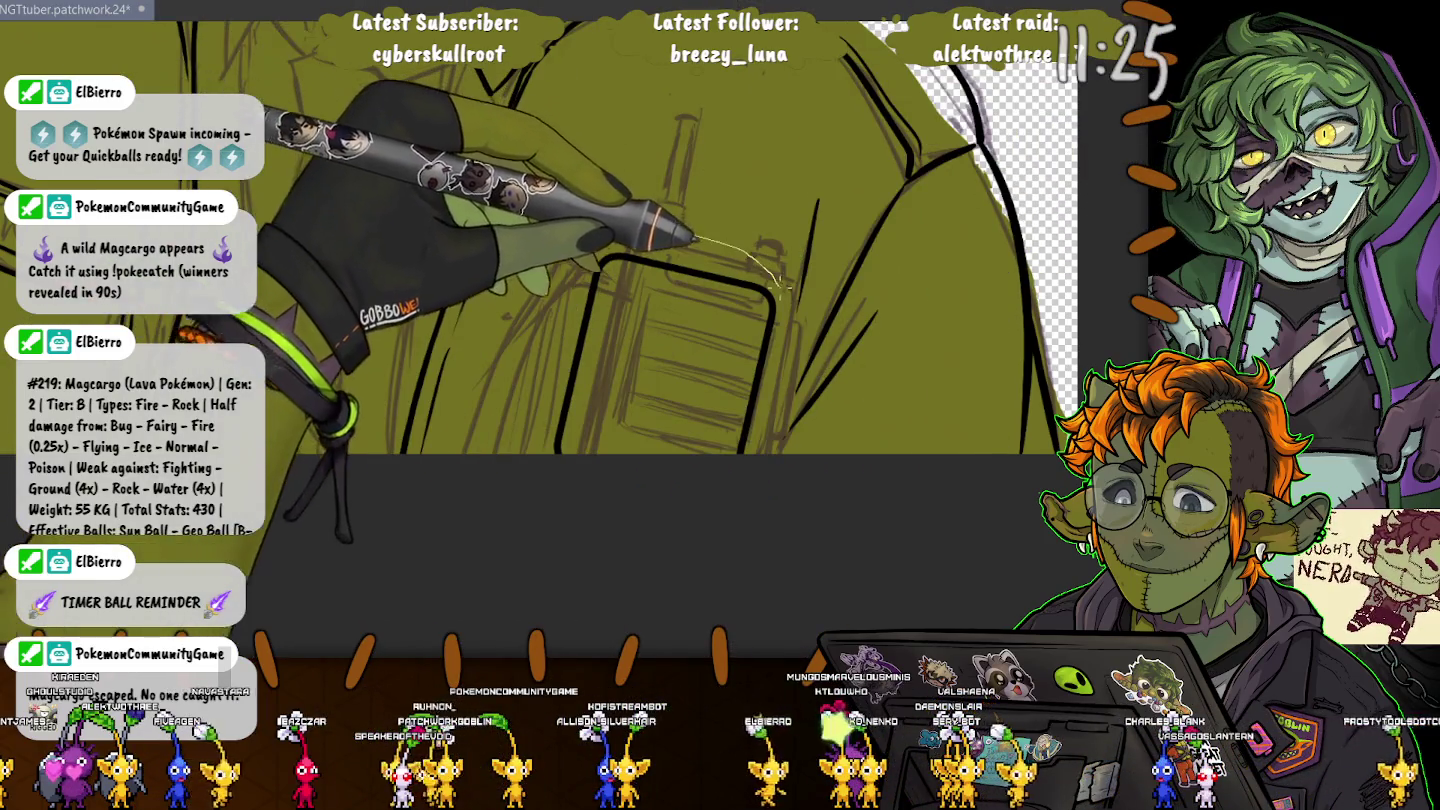
Step: Lasso the pocket rectangle, then enlarge and tilt it slightly with Free Transform
{"action": "left_click_drag", "start_coordinate": [775, 470], "coordinate": [573, 520]}
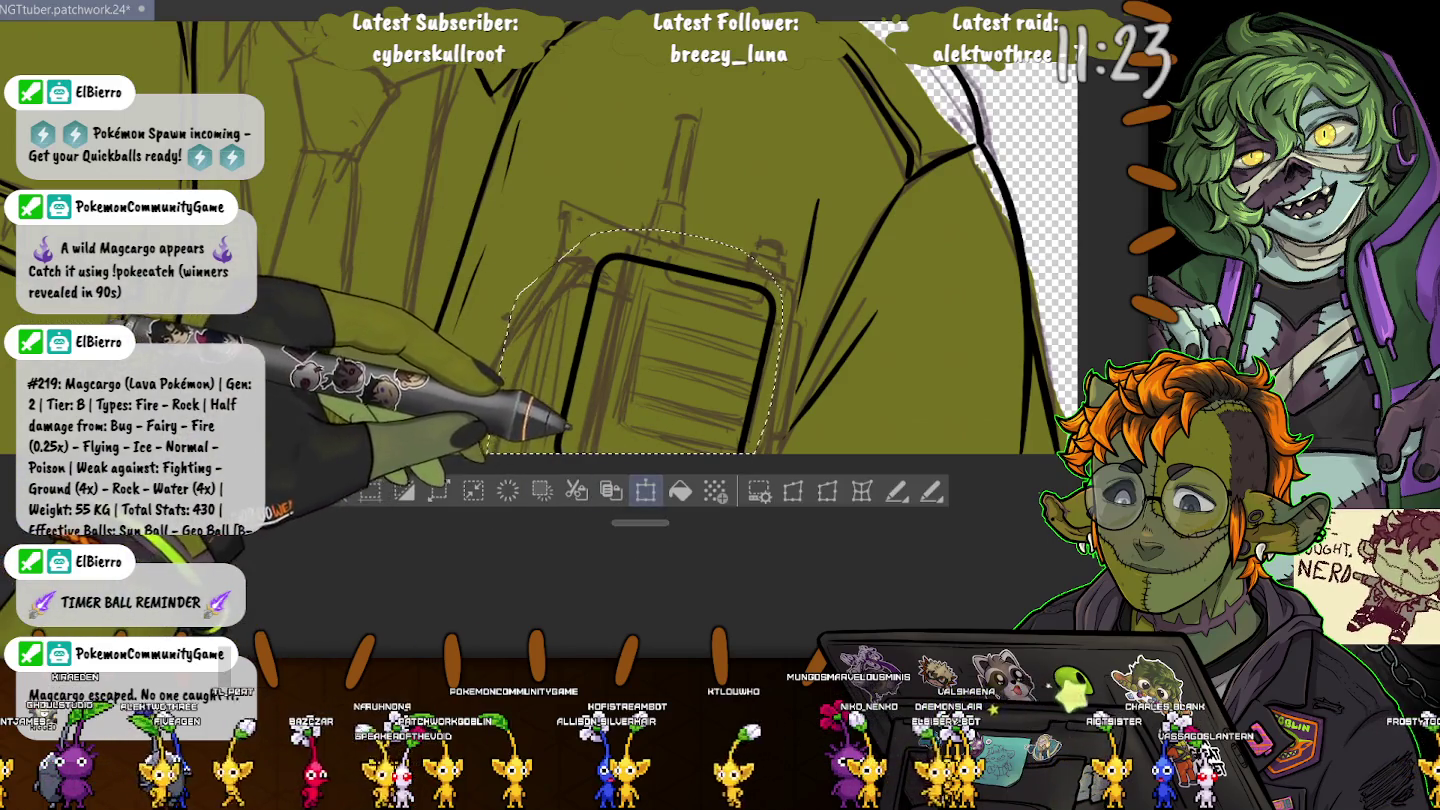
{"action": "left_click", "coordinate": [645, 490]}
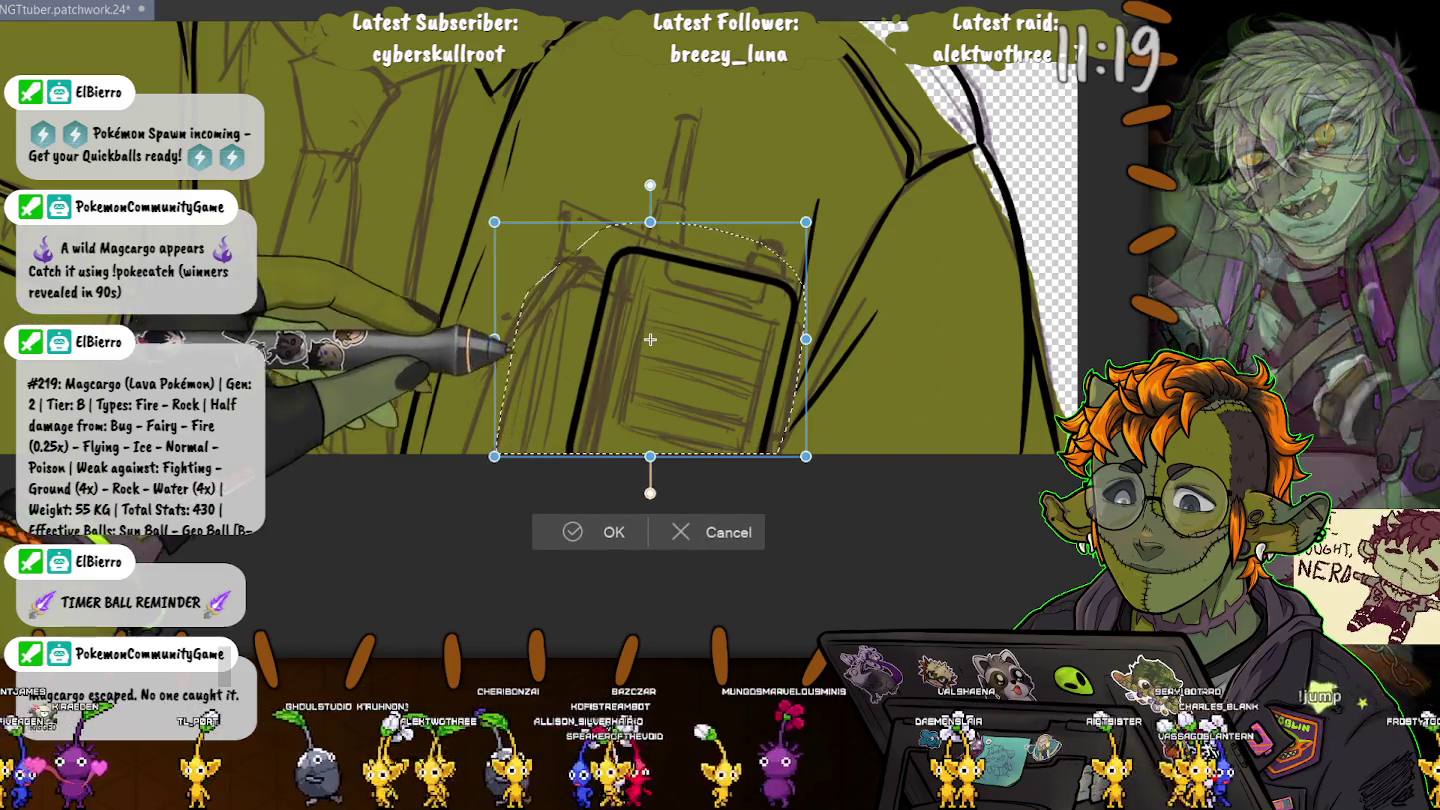
{"action": "left_click_drag", "start_coordinate": [504, 336], "coordinate": [498, 331]}
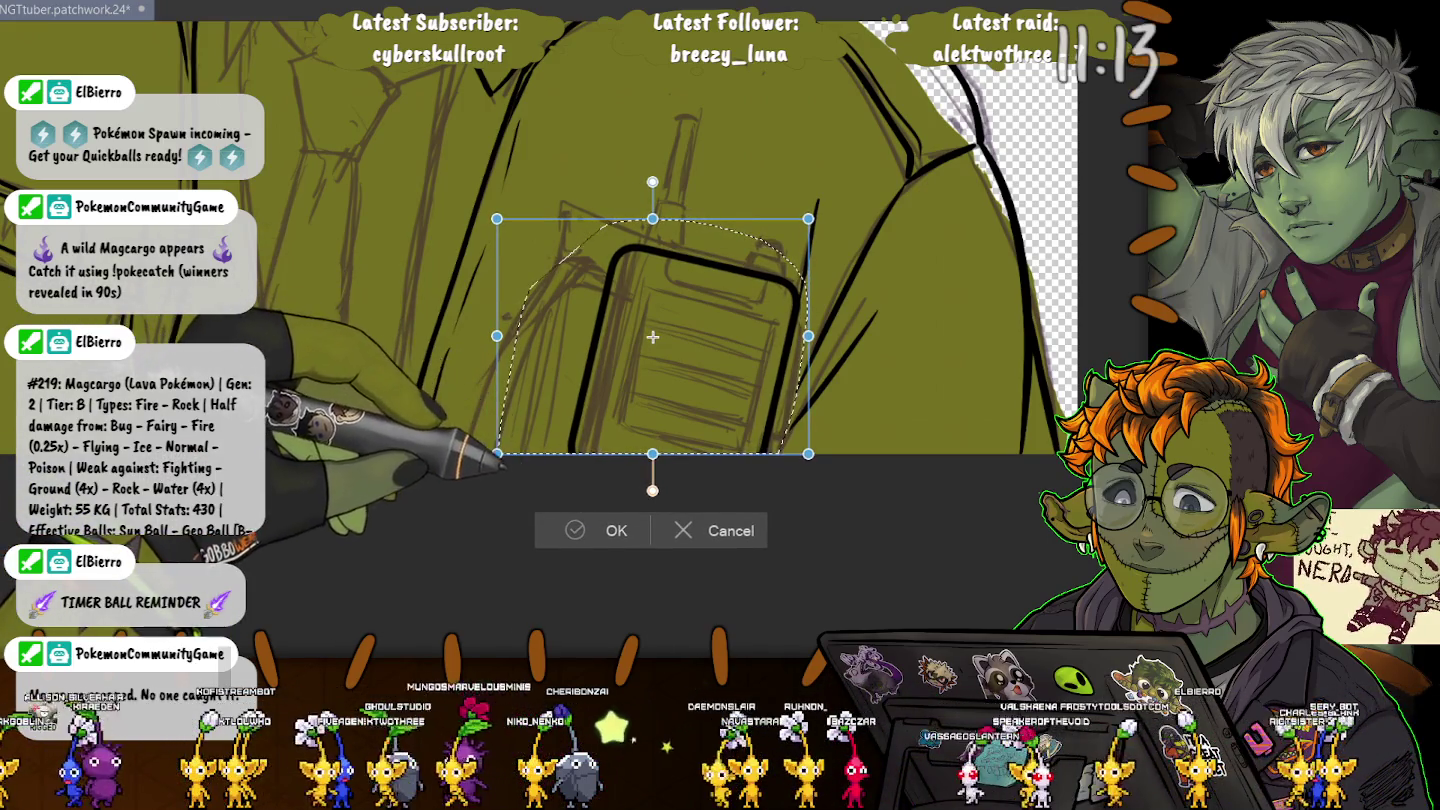
{"action": "key", "text": "Return"}
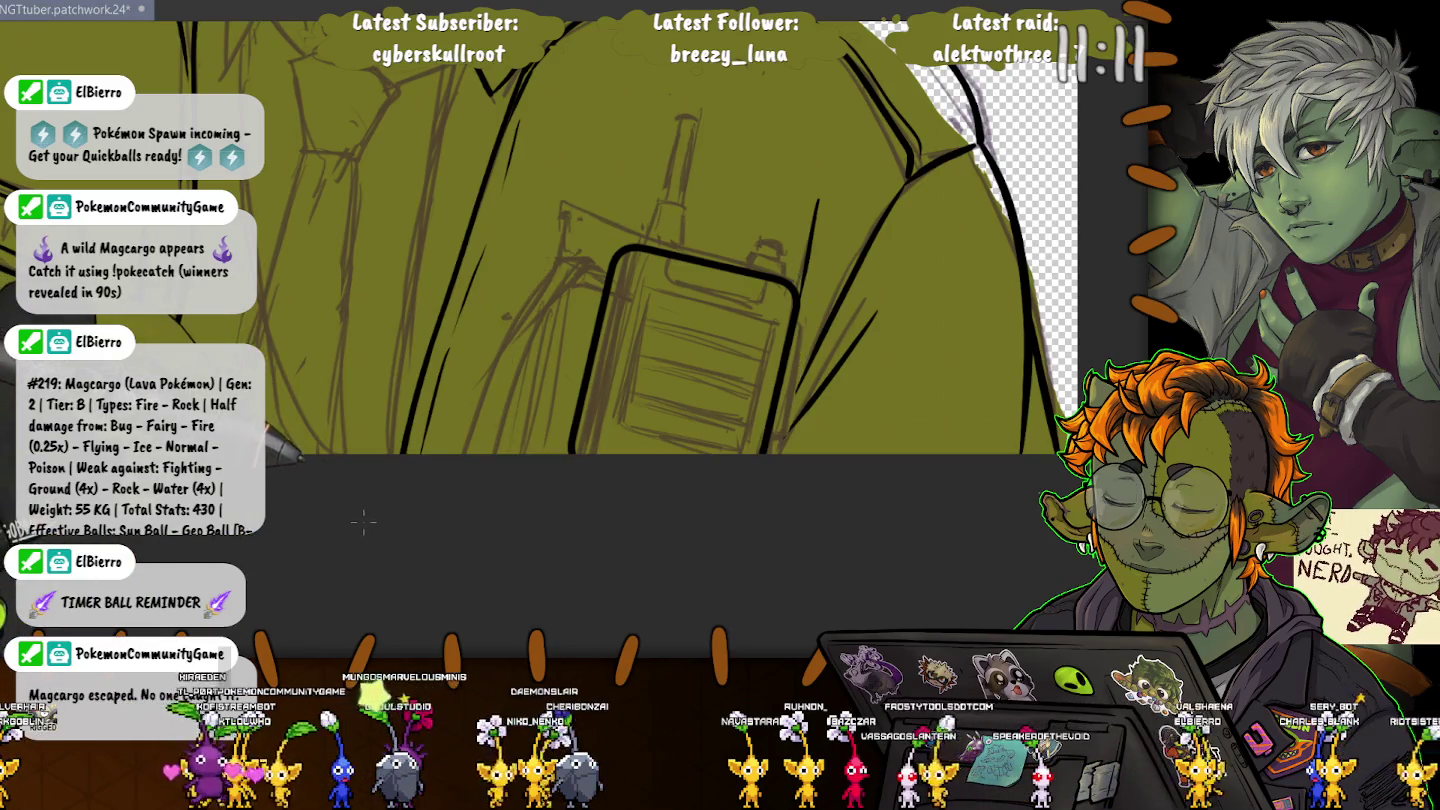
{"action": "key", "text": "ctrl+t"}
{"action": "left_click_drag", "start_coordinate": [363, 520], "coordinate": [396, 523]}
{"action": "key", "text": "Return"}
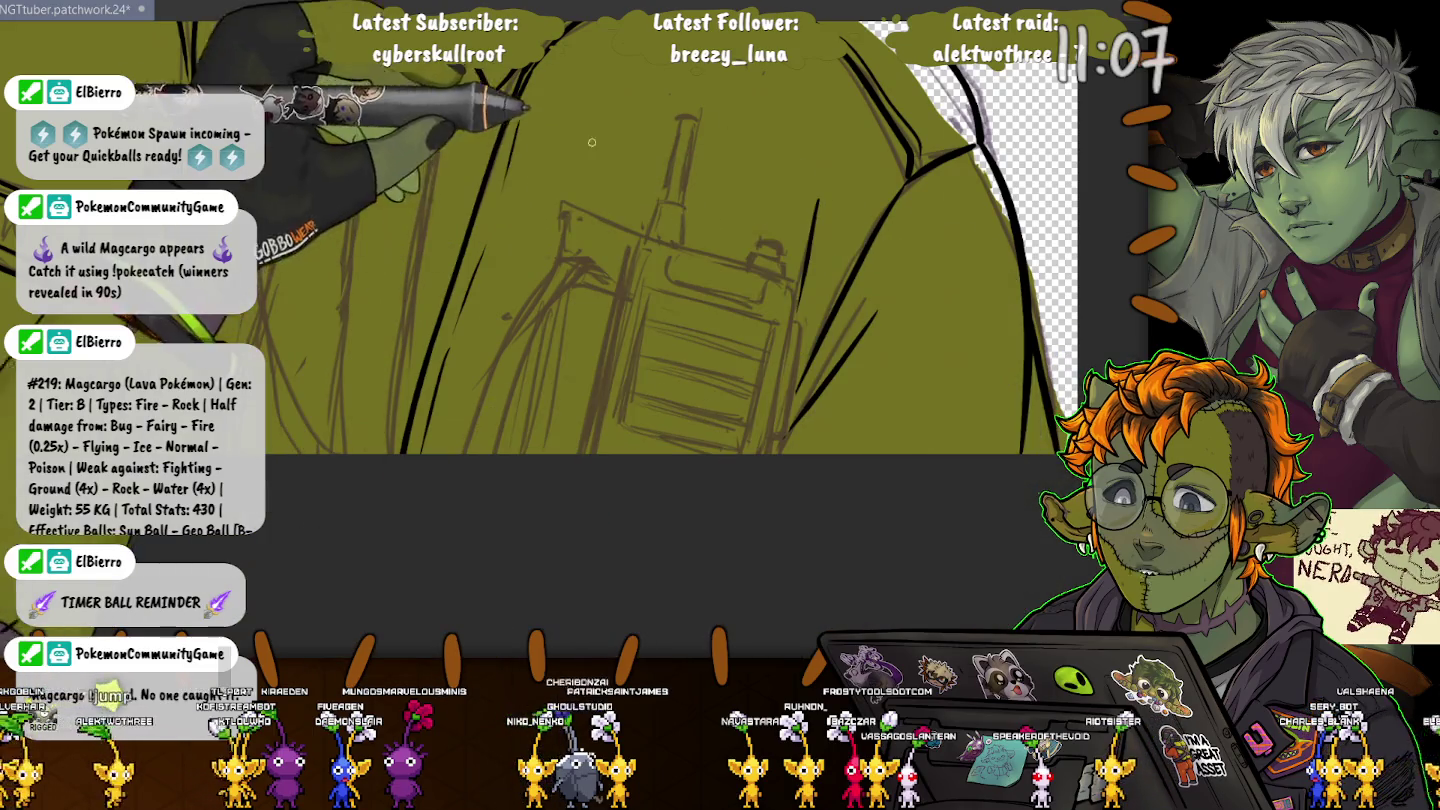
Step: Draw a black rounded rectangle, rotate it, and move it down onto the pocket
{"action": "mouse_move", "coordinate": [572, 132]}
{"action": "left_mouse_down"}
{"action": "mouse_move", "coordinate": [760, 413]}
{"action": "mouse_move", "coordinate": [714, 462]}
{"action": "mouse_move", "coordinate": [732, 466]}
{"action": "left_mouse_up"}
{"action": "key", "text": "ctrl+t"}
{"action": "key", "text": "Return"}
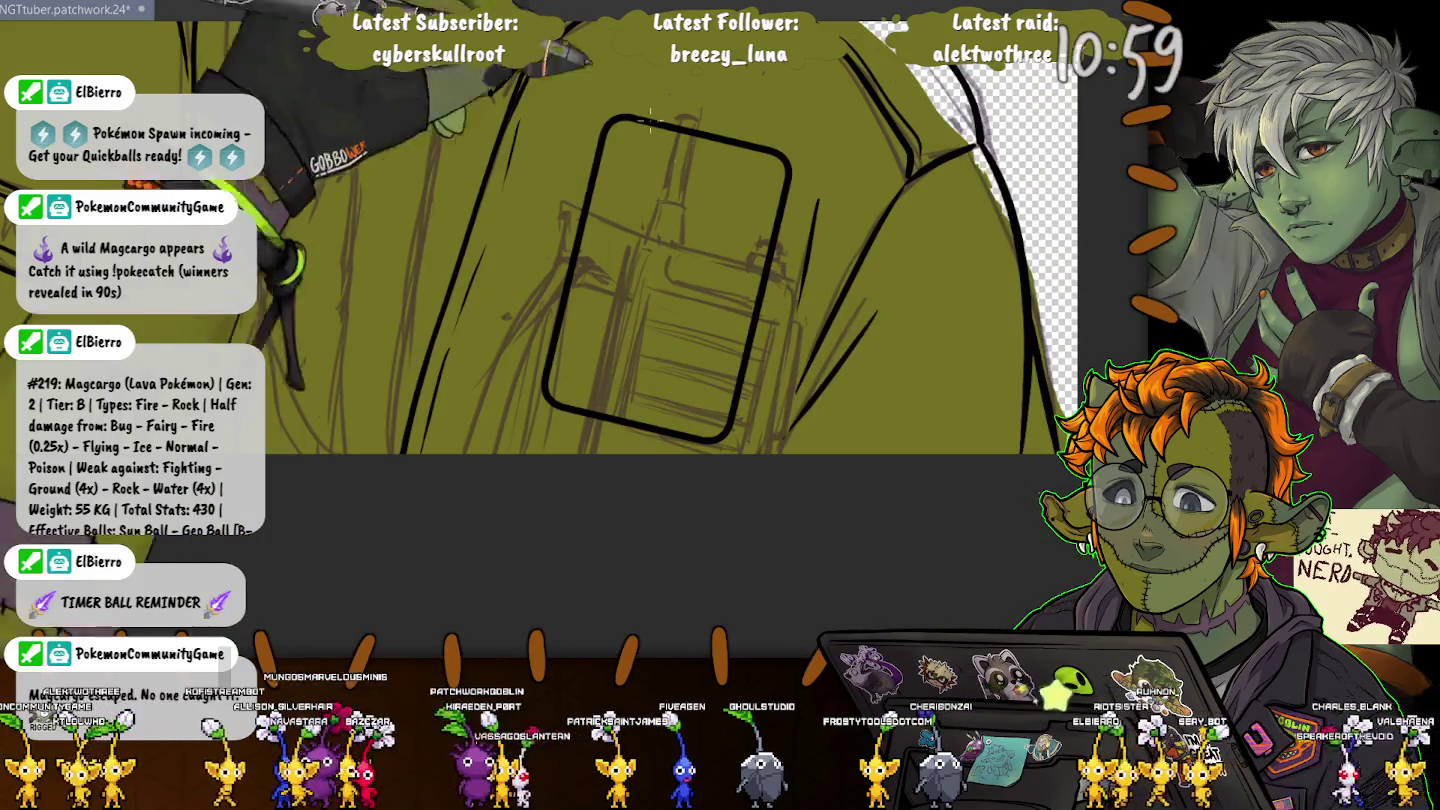
{"action": "mouse_move", "coordinate": [617, 90]}
{"action": "left_mouse_down"}
{"action": "mouse_move", "coordinate": [532, 233]}
{"action": "mouse_move", "coordinate": [555, 160]}
{"action": "left_mouse_up"}
{"action": "key", "text": "ctrl+t"}
{"action": "left_click_drag", "start_coordinate": [658, 270], "coordinate": [663, 388]}
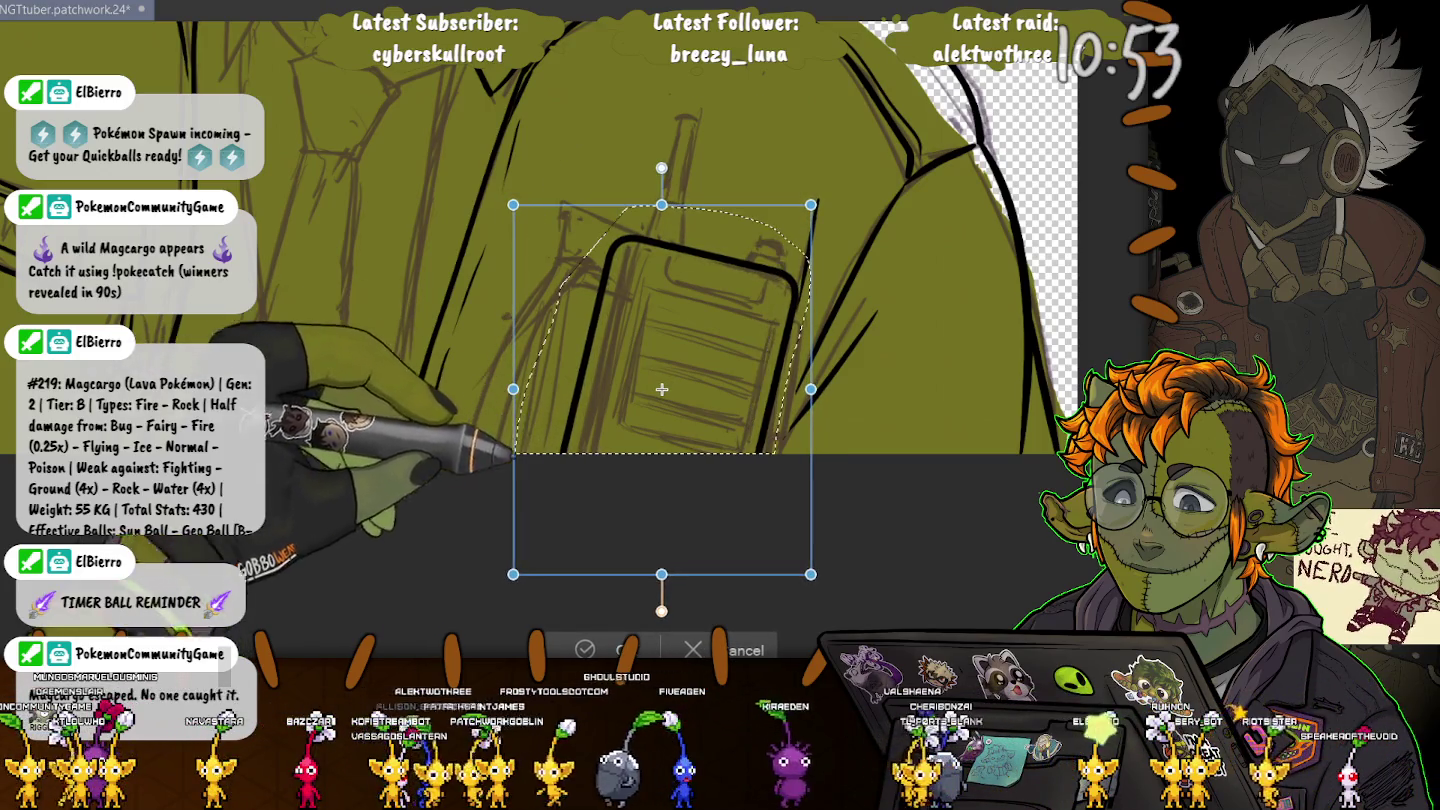
{"action": "key", "text": "Return"}
{"action": "left_click", "coordinate": [362, 600]}
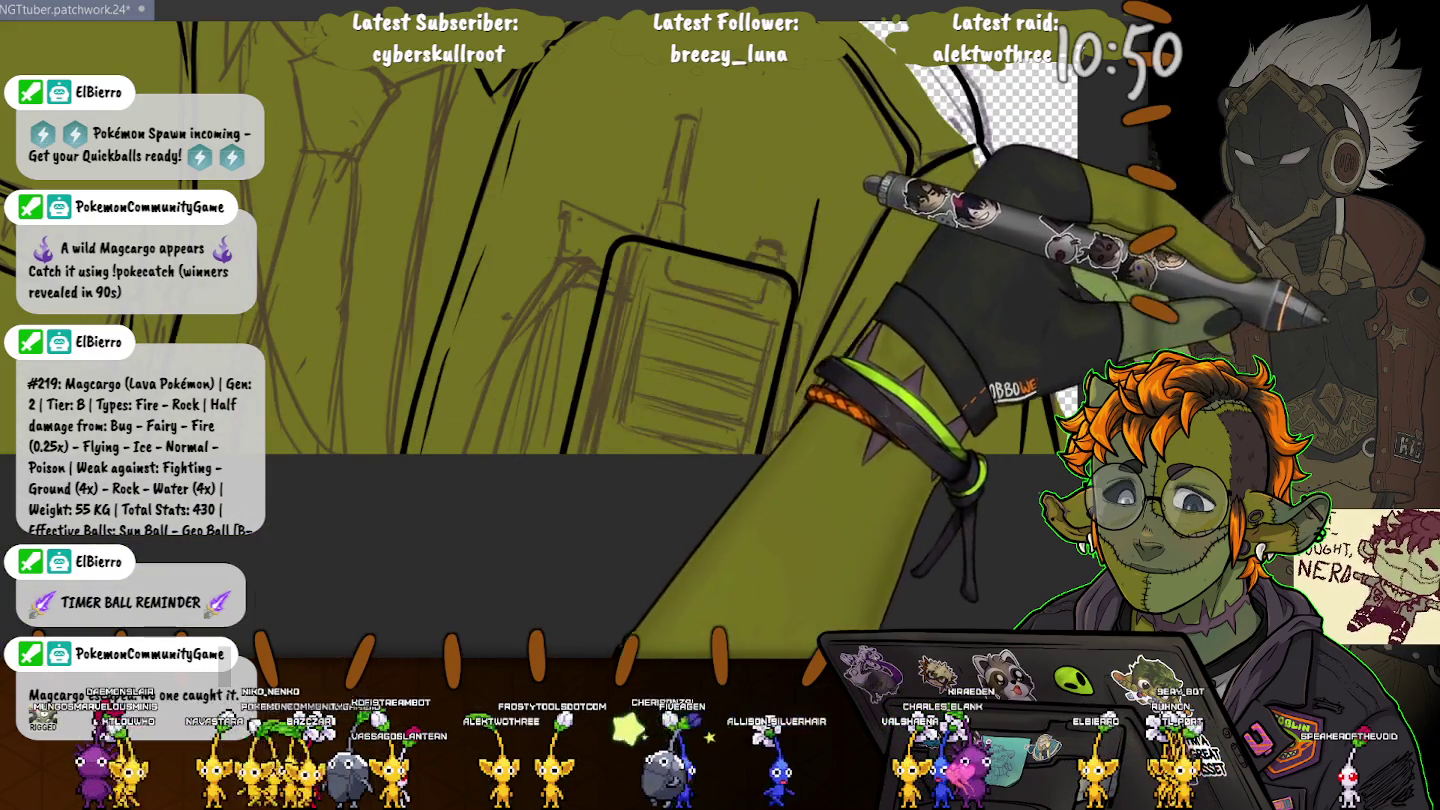
{"action": "scroll", "coordinate": [752, 300], "scroll_direction": "up", "scroll_amount": 3}
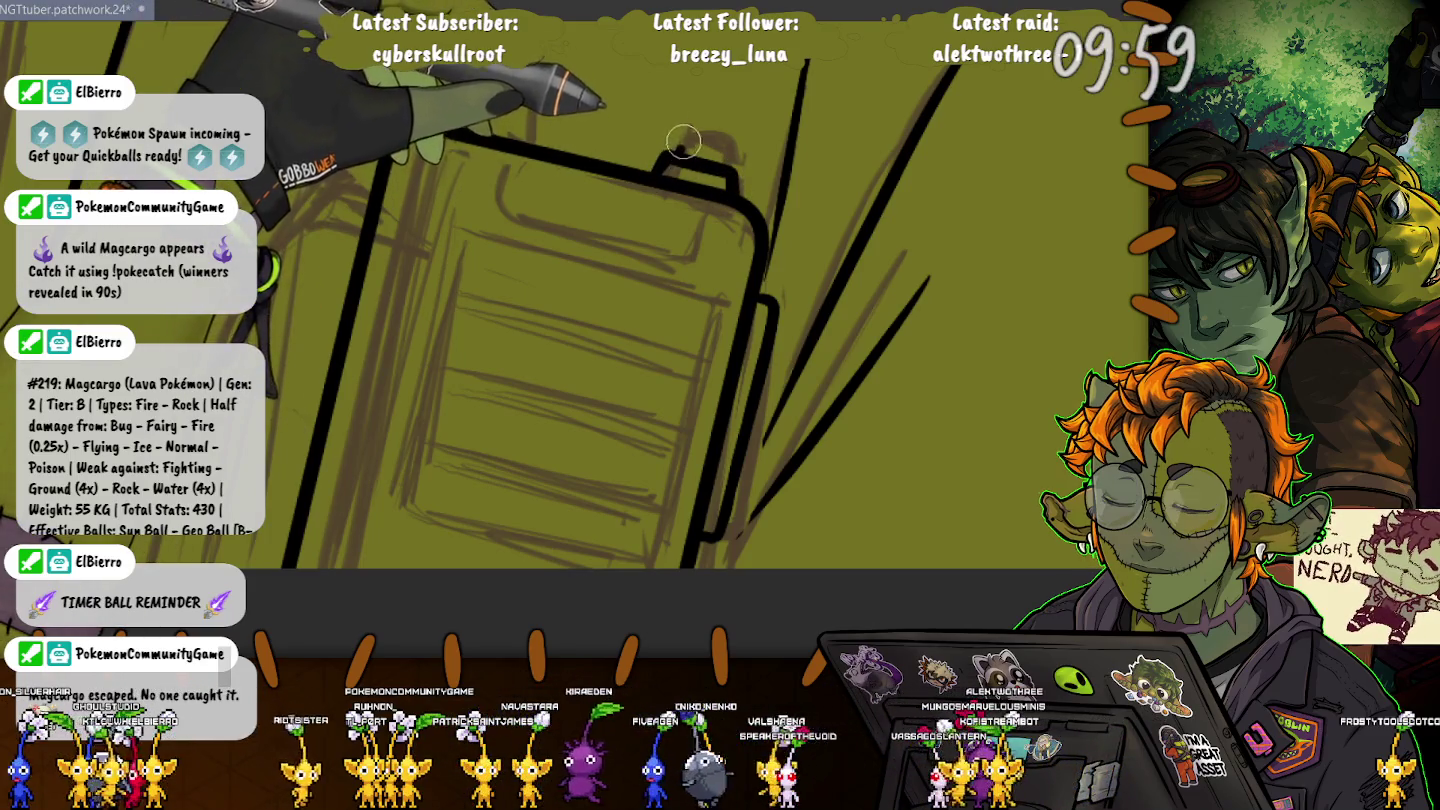
Step: Ink the radio's top knob and both sides of its antenna, undoing one misplaced stroke
{"action": "mouse_move", "coordinate": [662, 163]}
{"action": "left_mouse_down"}
{"action": "mouse_move", "coordinate": [723, 142]}
{"action": "mouse_move", "coordinate": [735, 237]}
{"action": "left_mouse_up"}
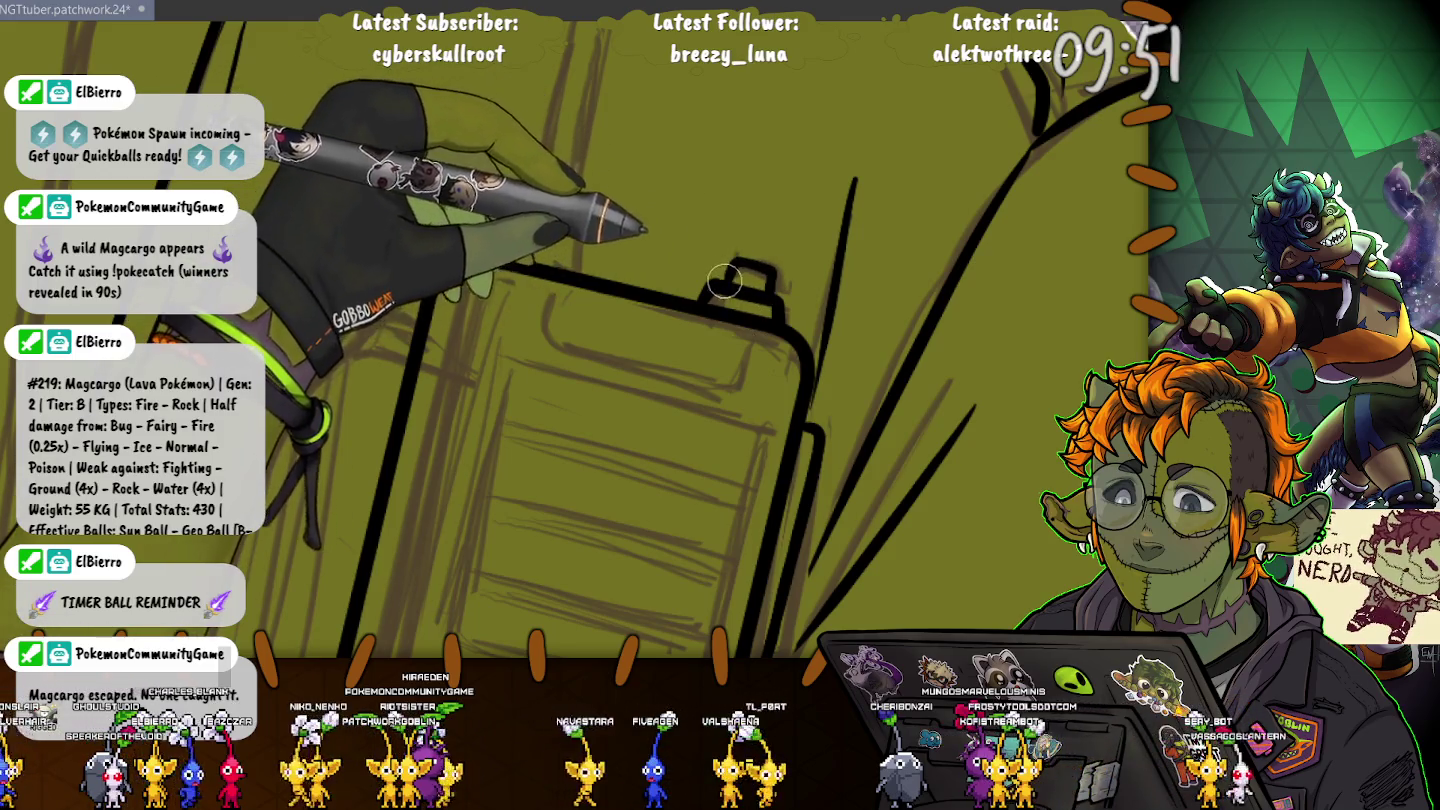
{"action": "left_click_drag", "start_coordinate": [685, 195], "coordinate": [785, 375]}
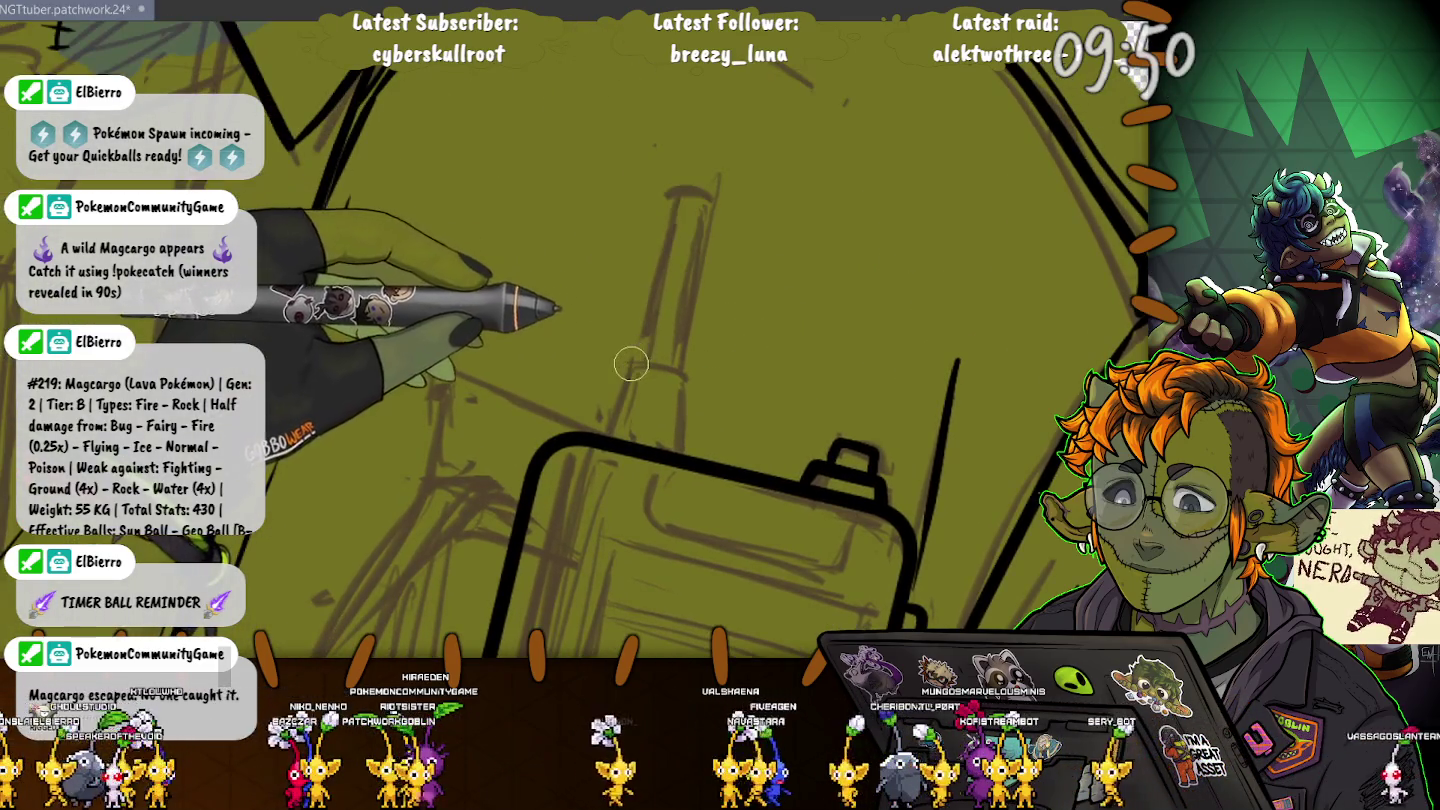
{"action": "mouse_move", "coordinate": [630, 362]}
{"action": "left_mouse_down"}
{"action": "mouse_move", "coordinate": [685, 377]}
{"action": "mouse_move", "coordinate": [650, 362]}
{"action": "mouse_move", "coordinate": [683, 450]}
{"action": "left_mouse_up"}
{"action": "key", "text": "ctrl+z"}
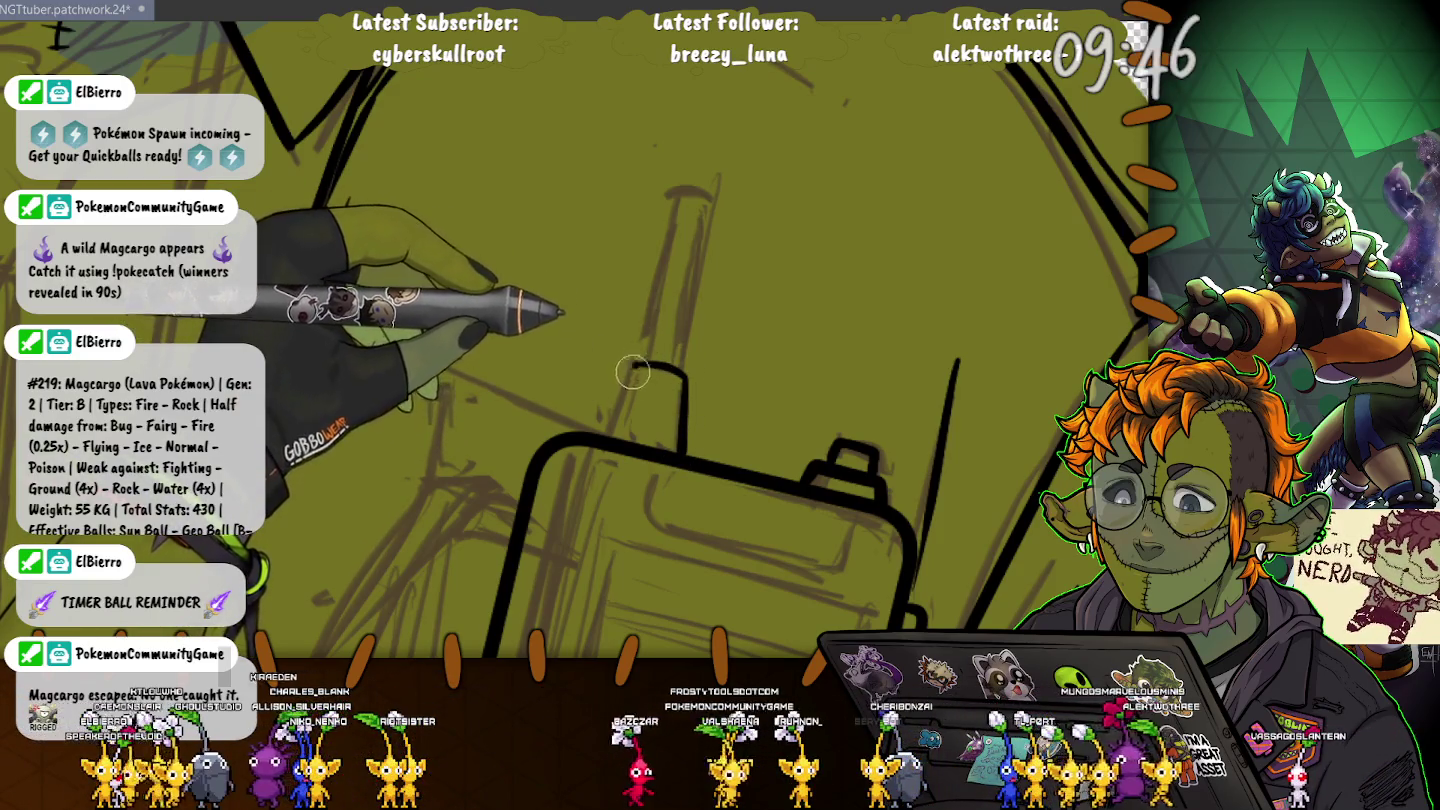
{"action": "left_click_drag", "start_coordinate": [632, 372], "coordinate": [607, 428]}
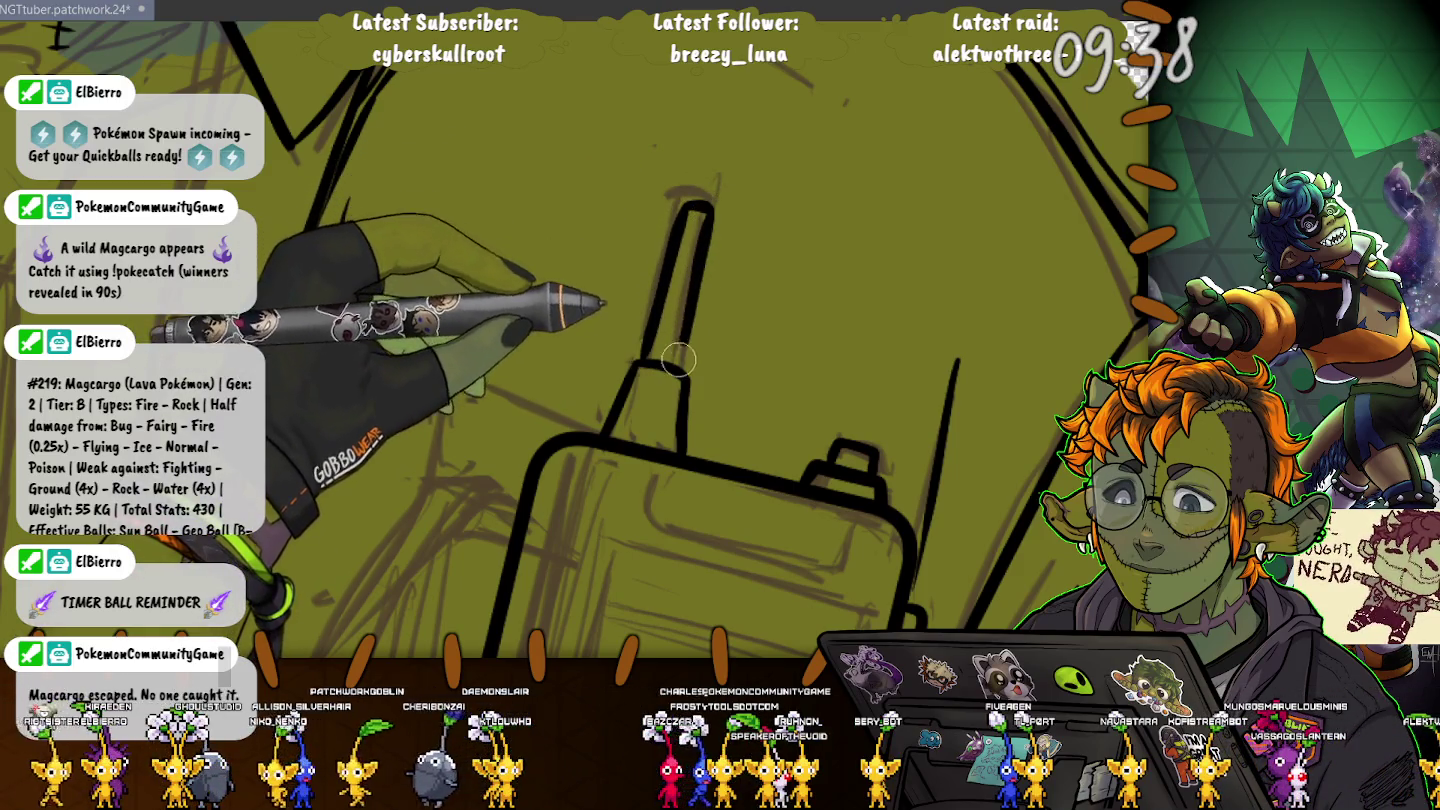
{"action": "left_click_drag", "start_coordinate": [650, 352], "coordinate": [676, 260]}
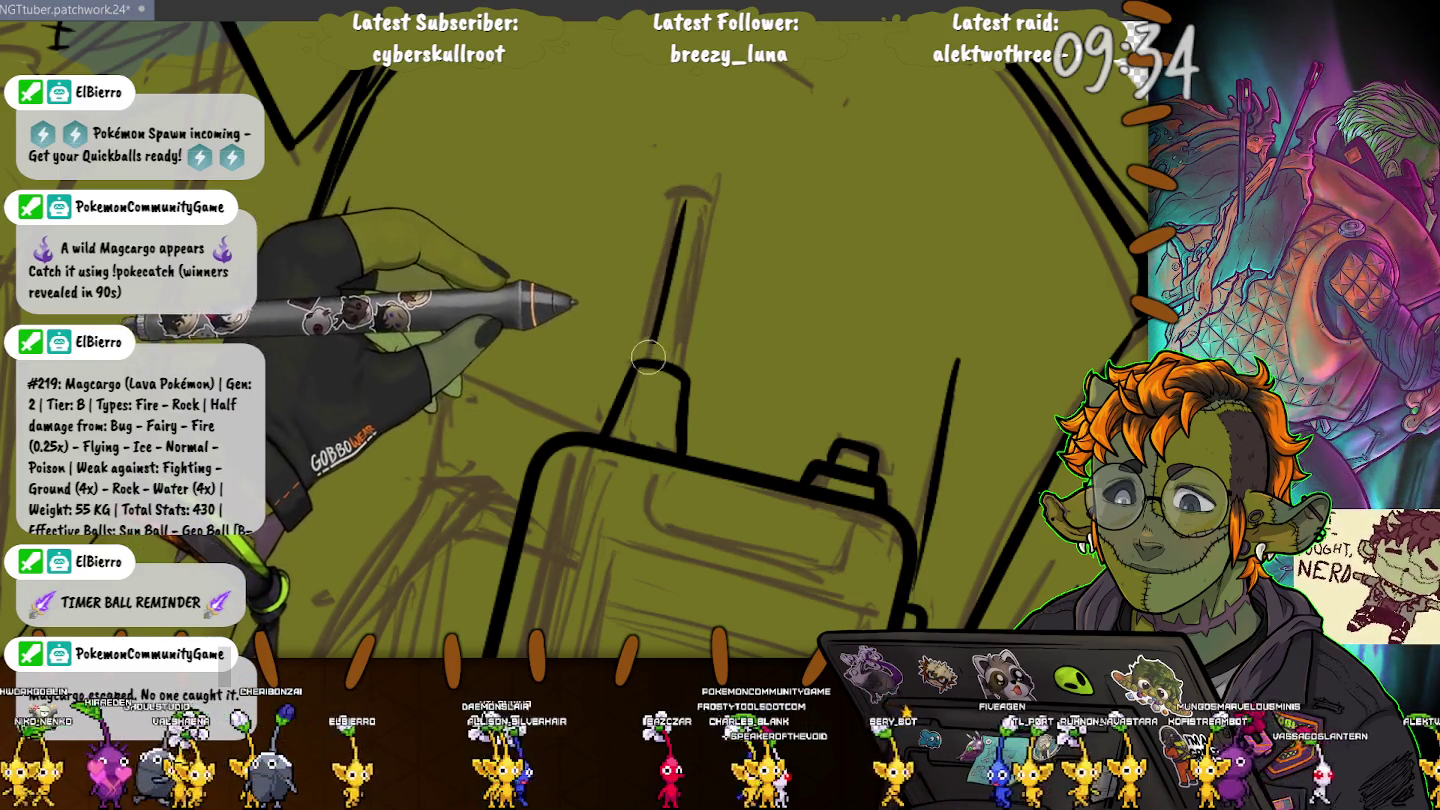
{"action": "left_click_drag", "start_coordinate": [660, 355], "coordinate": [708, 210]}
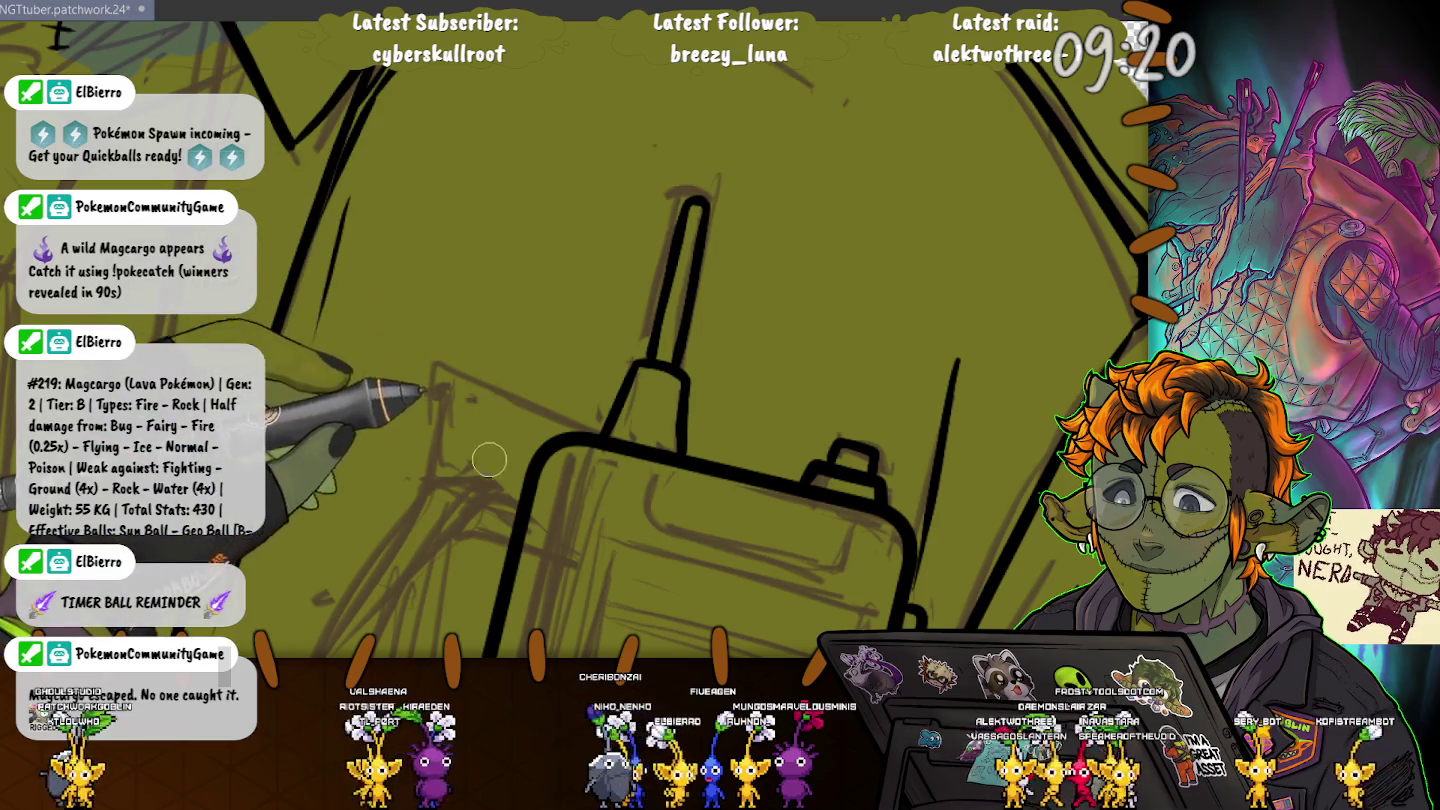
Step: Ink a line across the radio body and close off its right end
{"action": "scroll", "coordinate": [474, 458], "scroll_direction": "down", "scroll_amount": 2}
{"action": "scroll", "coordinate": [474, 458], "scroll_direction": "down", "scroll_amount": 2}
{"action": "scroll", "coordinate": [643, 280], "scroll_direction": "up", "scroll_amount": 3}
{"action": "scroll", "coordinate": [667, 401], "scroll_direction": "up", "scroll_amount": 2}
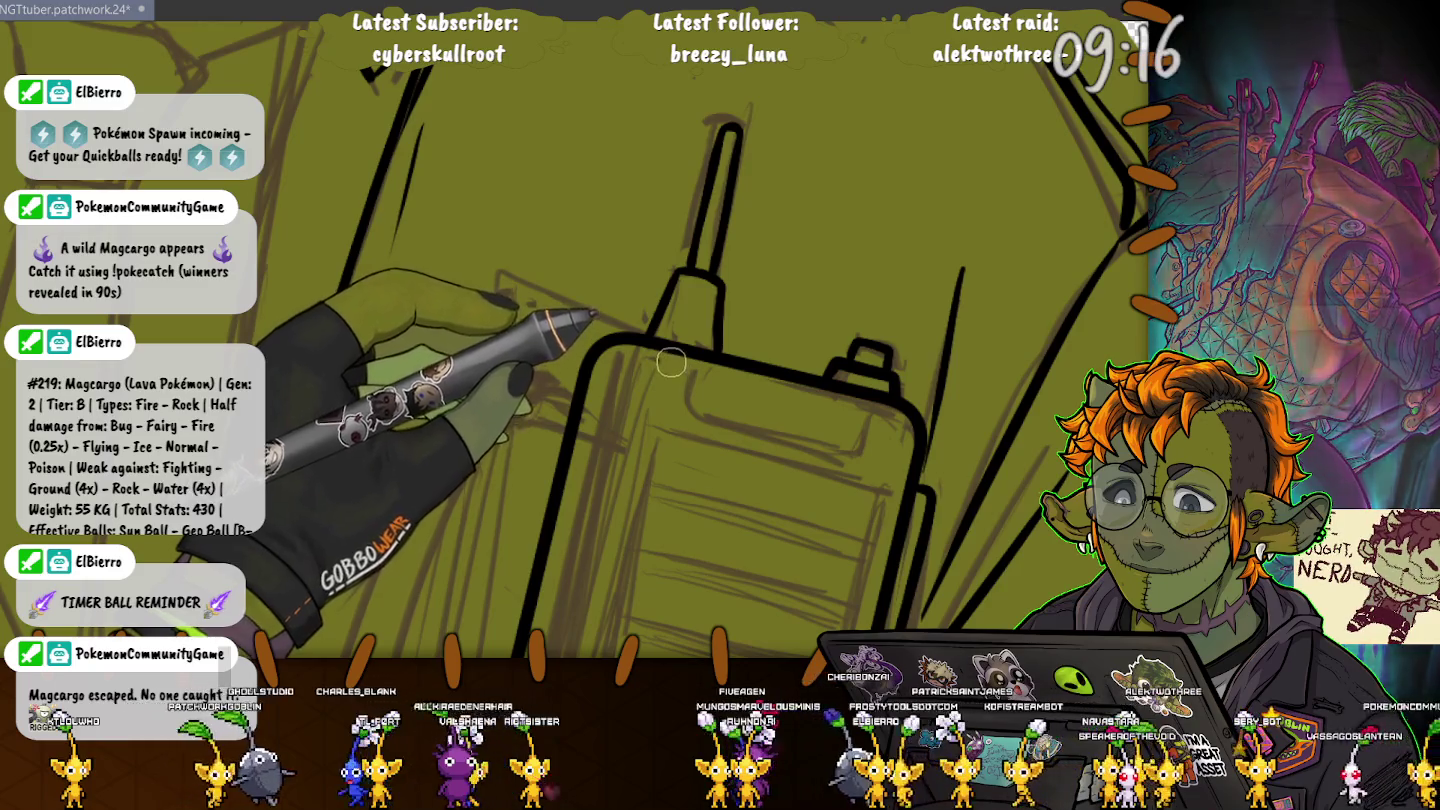
{"action": "left_click_drag", "start_coordinate": [666, 408], "coordinate": [822, 441]}
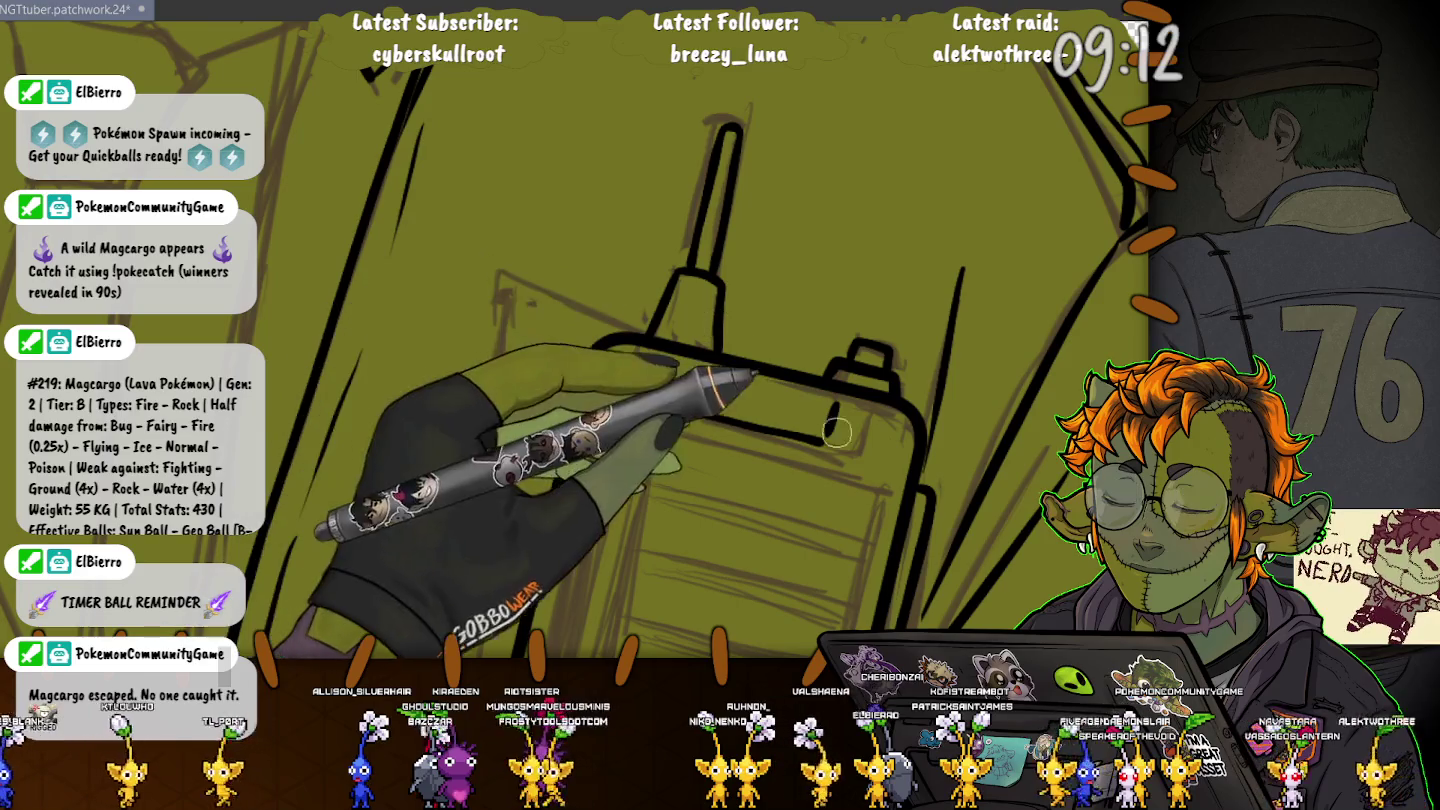
{"action": "left_click_drag", "start_coordinate": [825, 439], "coordinate": [786, 359]}
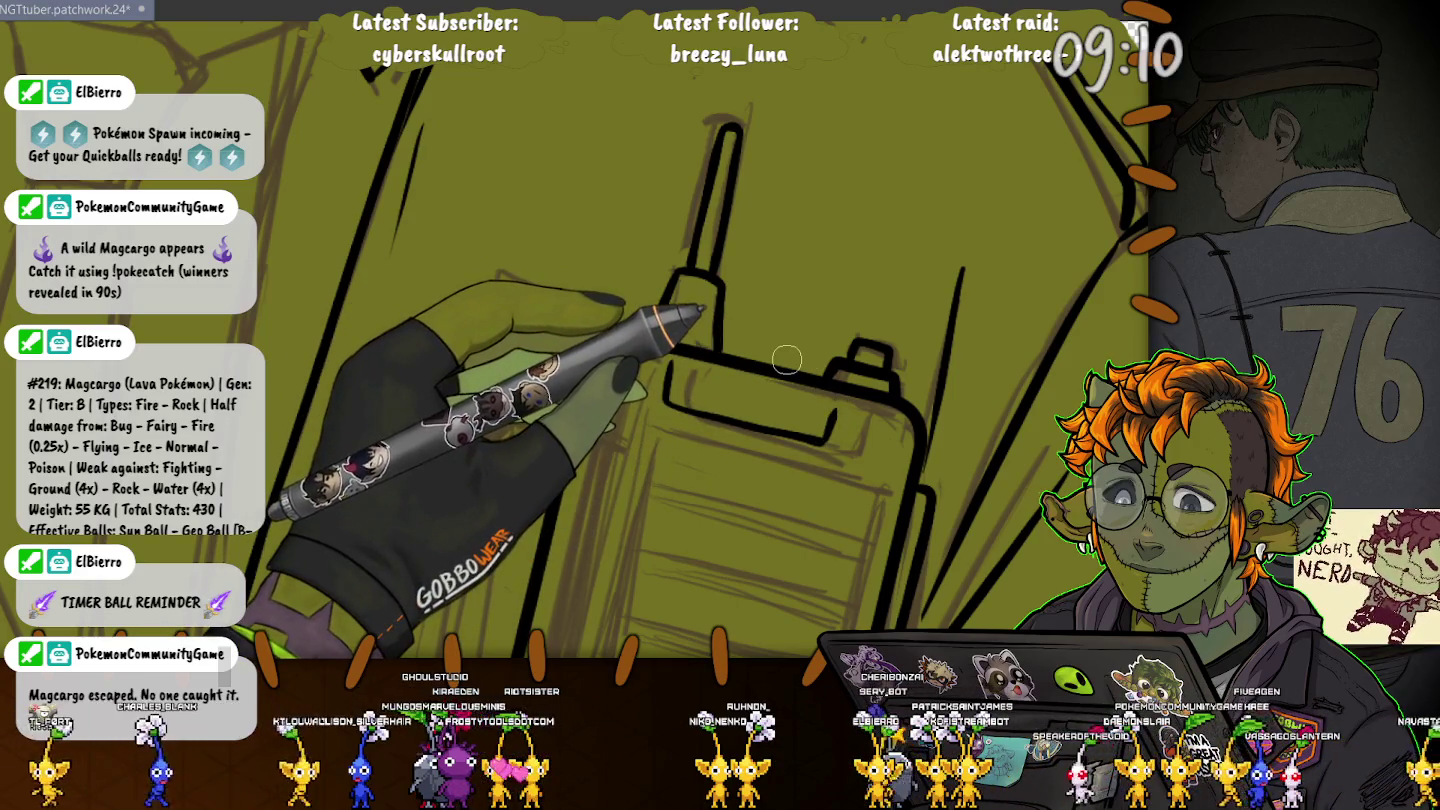
{"action": "key", "text": "ctrl+z"}
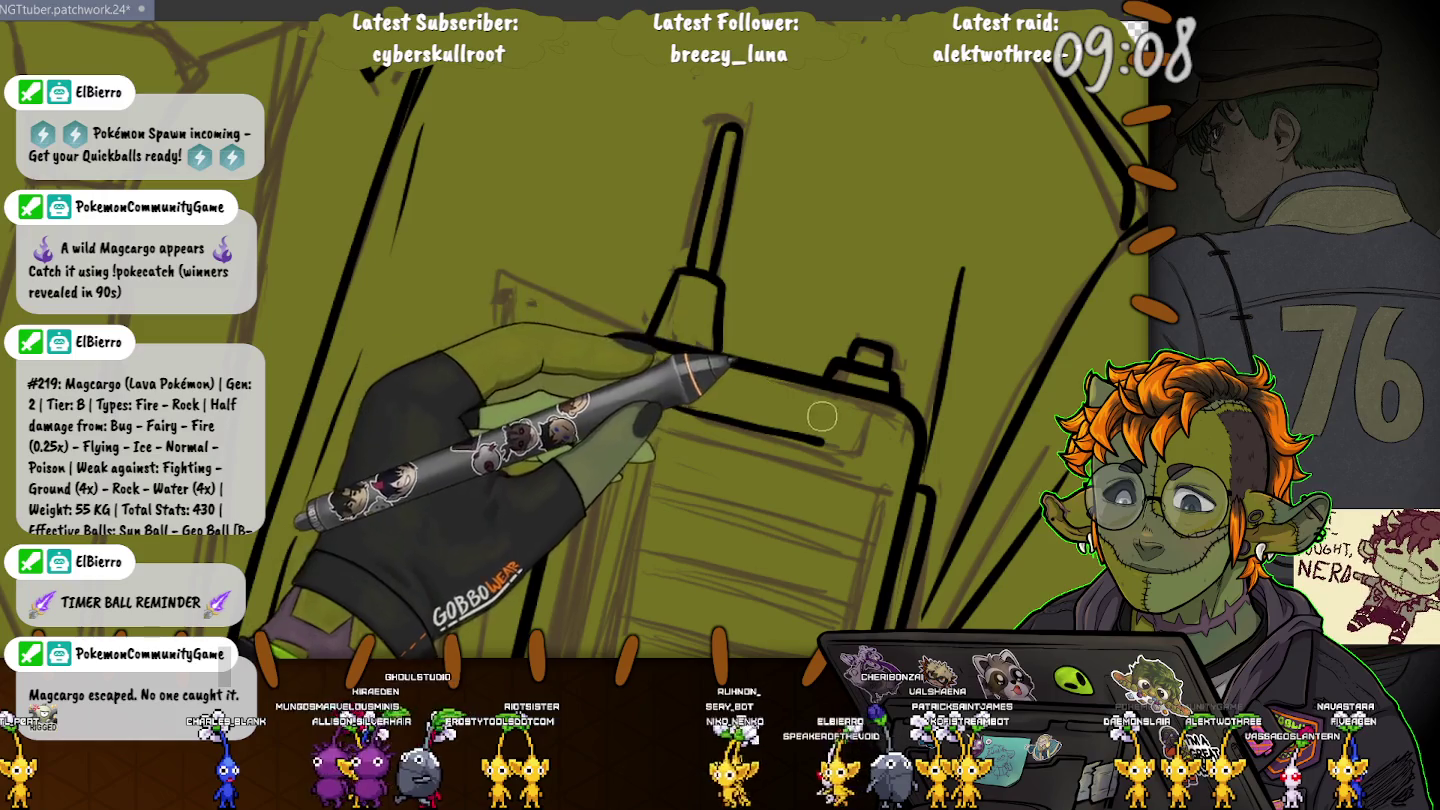
{"action": "mouse_move", "coordinate": [826, 412]}
{"action": "left_mouse_down"}
{"action": "mouse_move", "coordinate": [835, 440]}
{"action": "mouse_move", "coordinate": [787, 271]}
{"action": "left_mouse_up"}
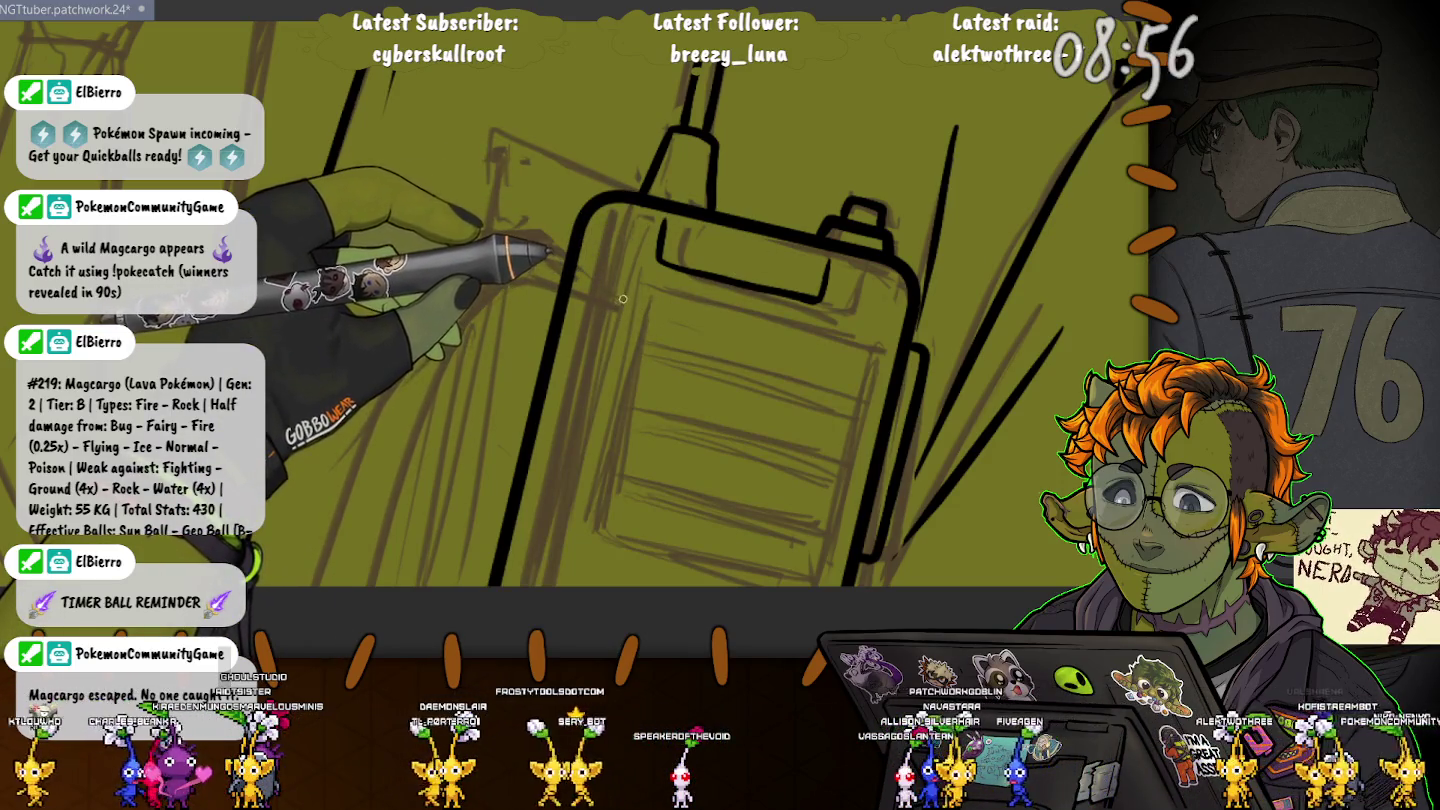
Step: Try several rounded-rectangle inner panels inside the radio, undoing each one that doesn't fit
{"action": "mouse_move", "coordinate": [630, 311]}
{"action": "left_mouse_down"}
{"action": "mouse_move", "coordinate": [647, 305]}
{"action": "mouse_move", "coordinate": [640, 470]}
{"action": "left_mouse_up"}
{"action": "key", "text": "ctrl+z"}
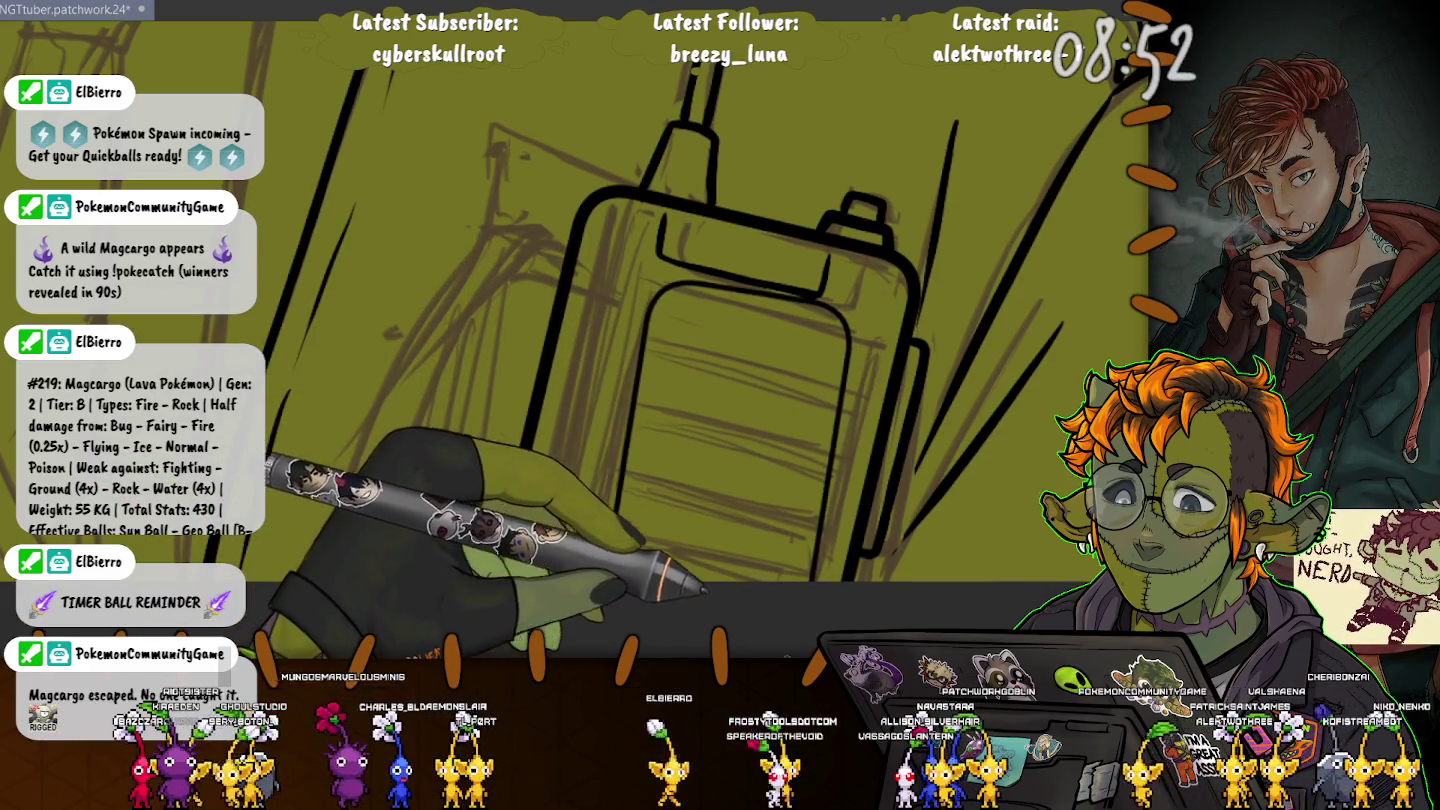
{"action": "left_click_drag", "start_coordinate": [593, 354], "coordinate": [775, 577]}
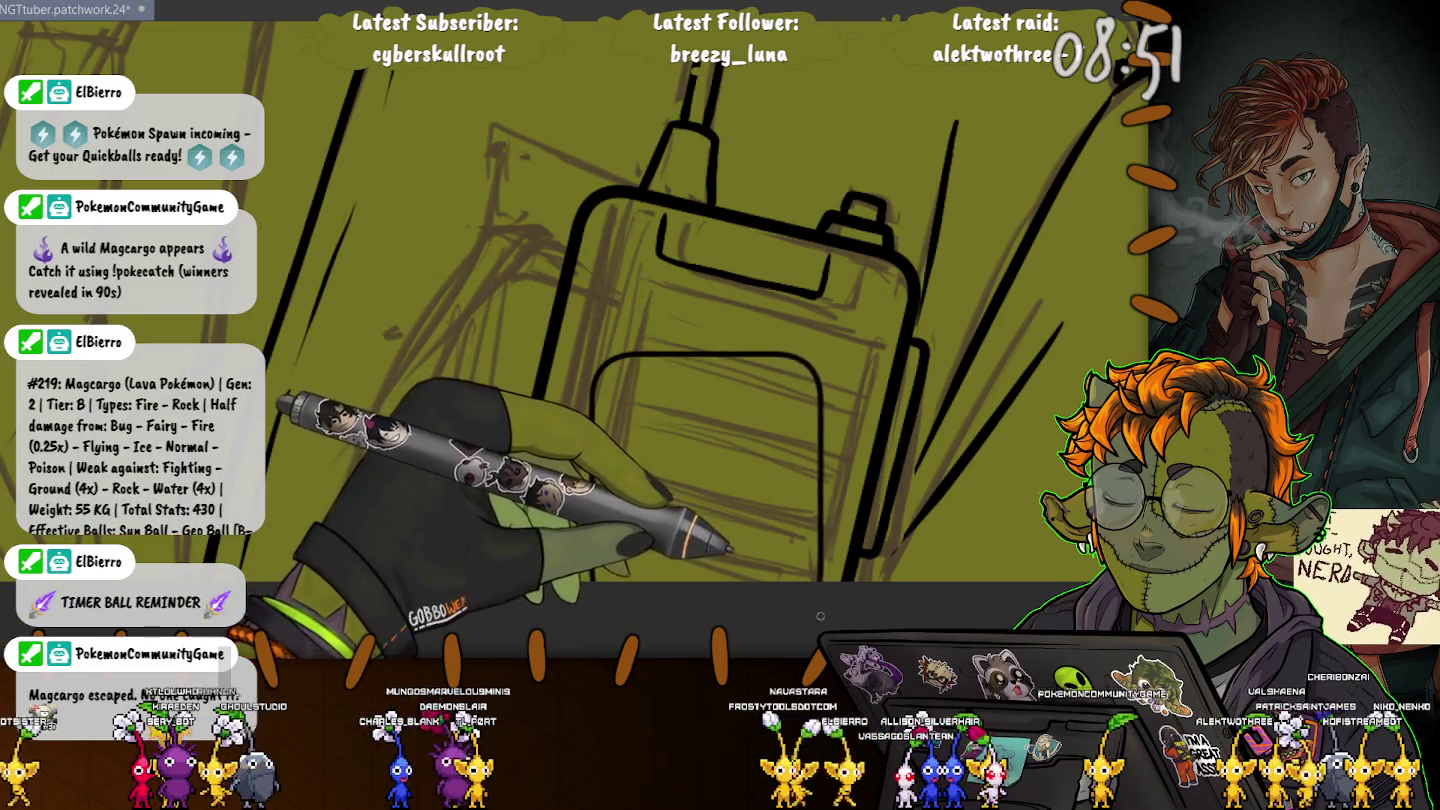
{"action": "key", "text": "ctrl+z"}
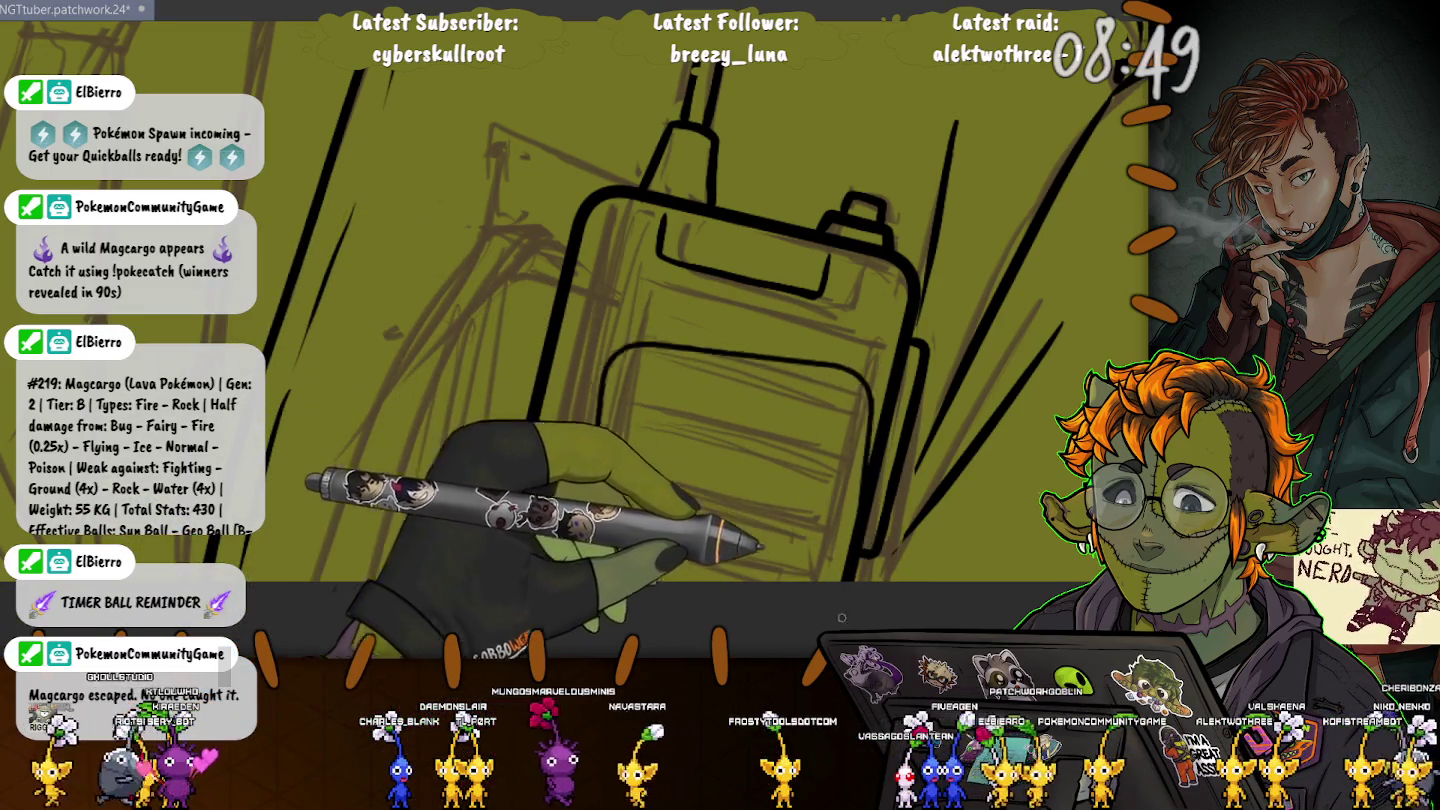
{"action": "left_click_drag", "start_coordinate": [588, 472], "coordinate": [878, 400]}
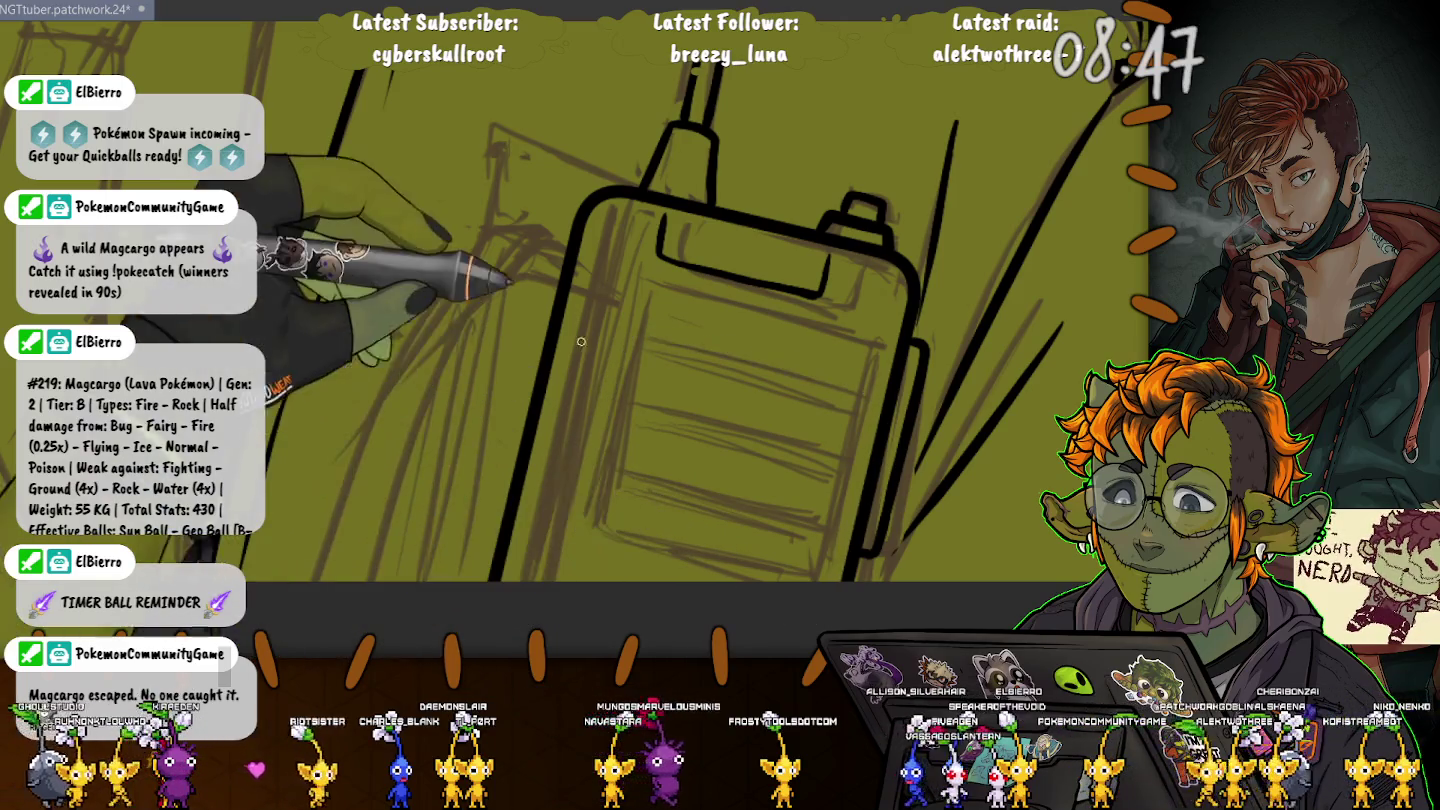
{"action": "key", "text": "ctrl+z"}
{"action": "left_click_drag", "start_coordinate": [577, 321], "coordinate": [821, 551]}
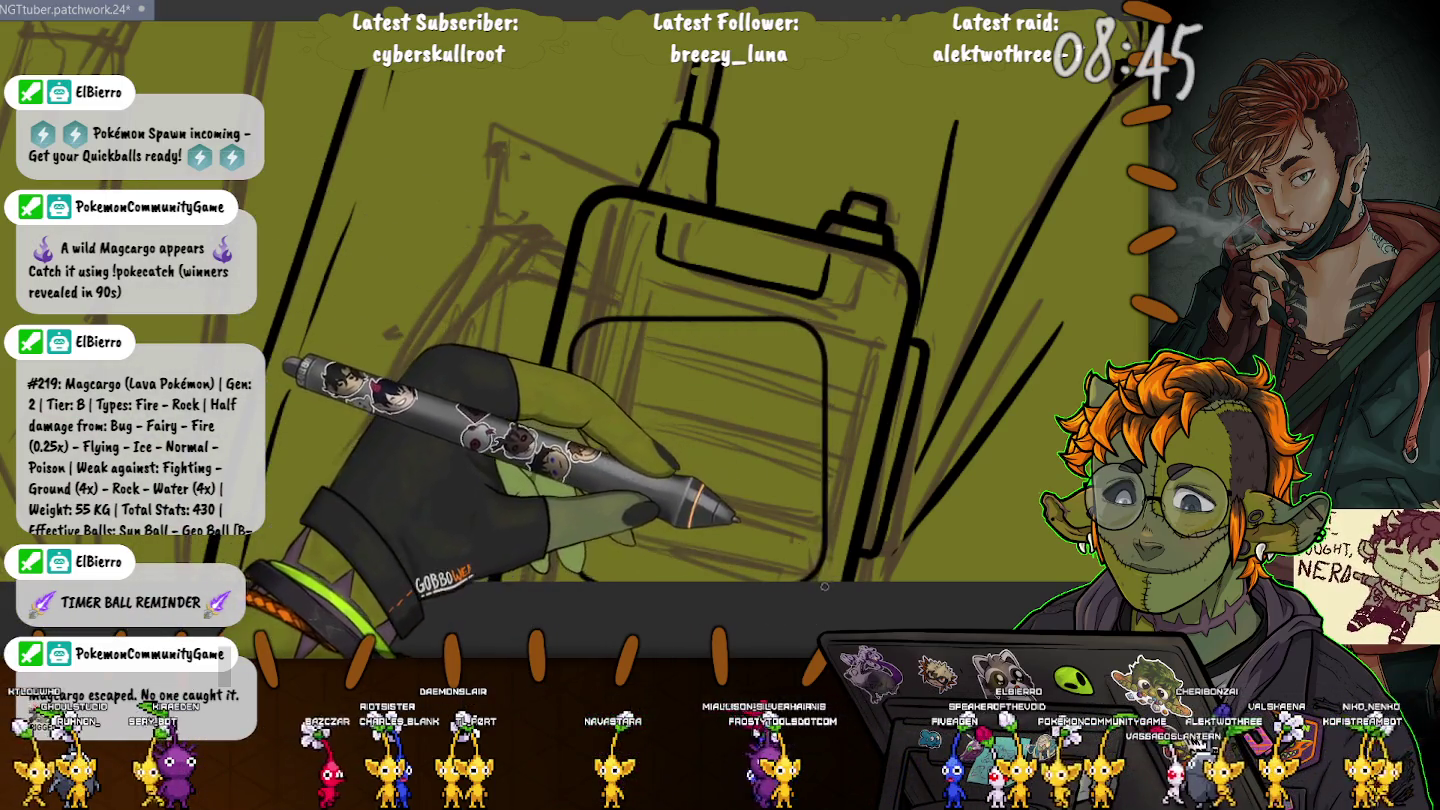
{"action": "key", "text": "ctrl+z"}
{"action": "left_click_drag", "start_coordinate": [574, 321], "coordinate": [791, 583]}
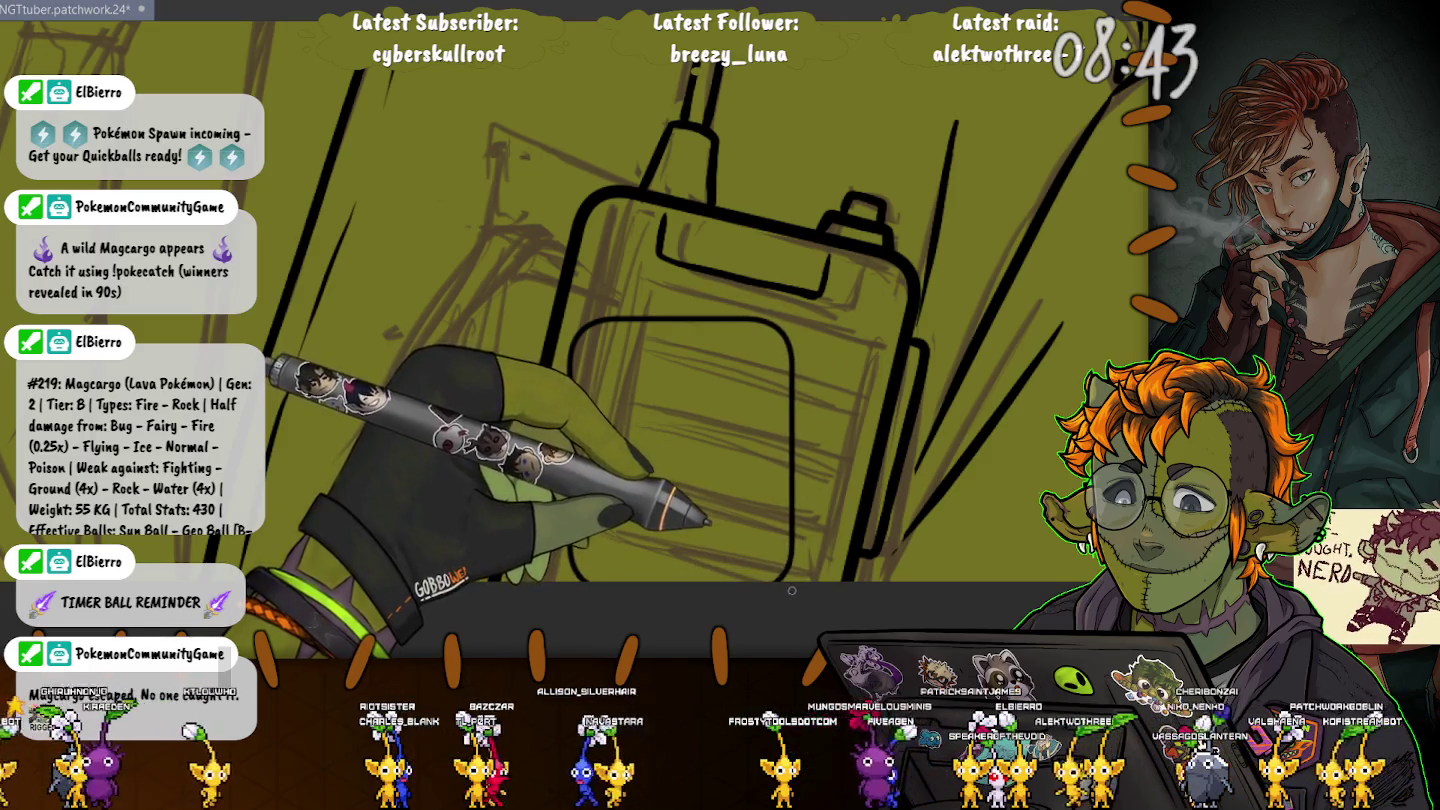
{"action": "key", "text": "ctrl+z"}
Step: Settle on the final inner panel outline and lasso-select it
{"action": "left_click_drag", "start_coordinate": [593, 306], "coordinate": [760, 617]}
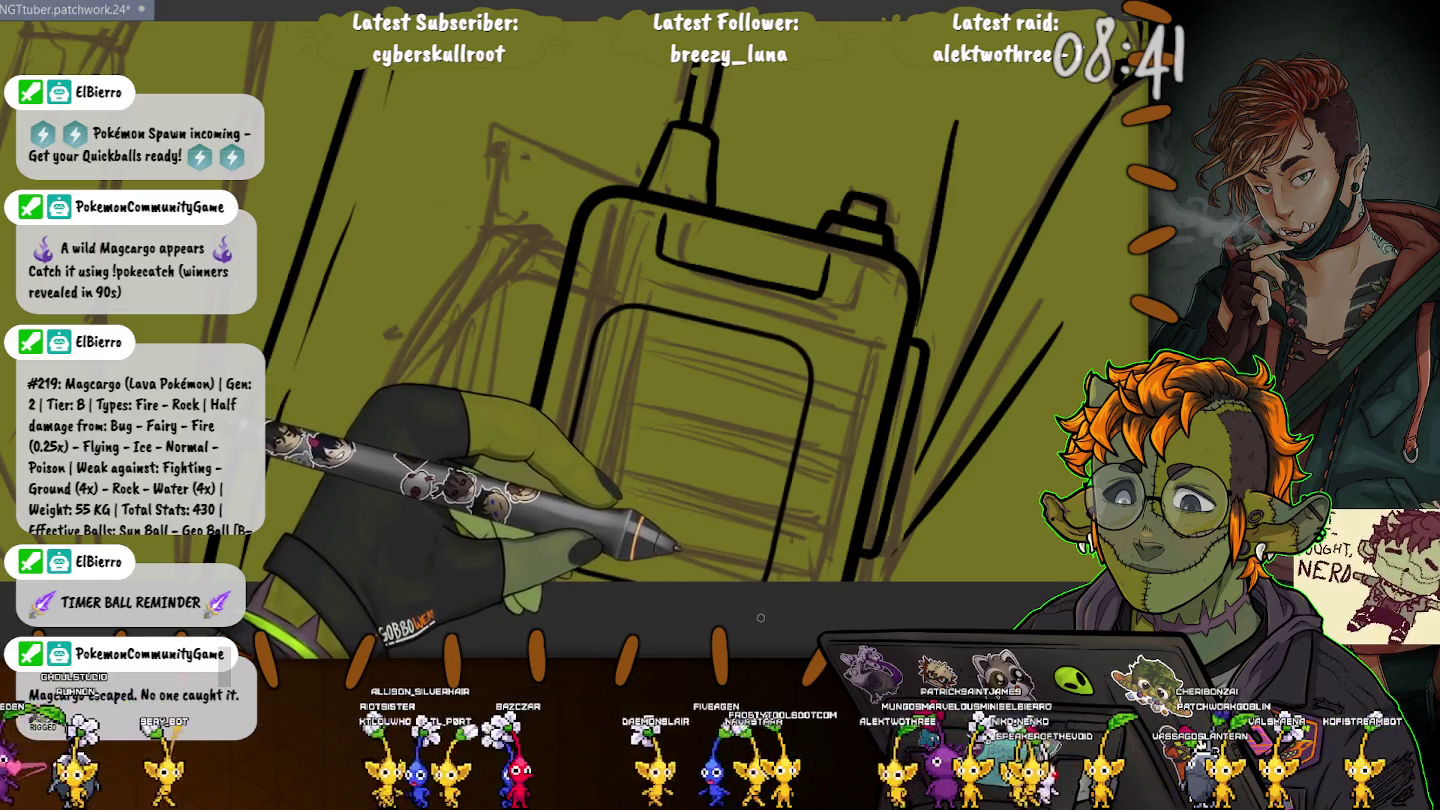
{"action": "key", "text": "ctrl+z"}
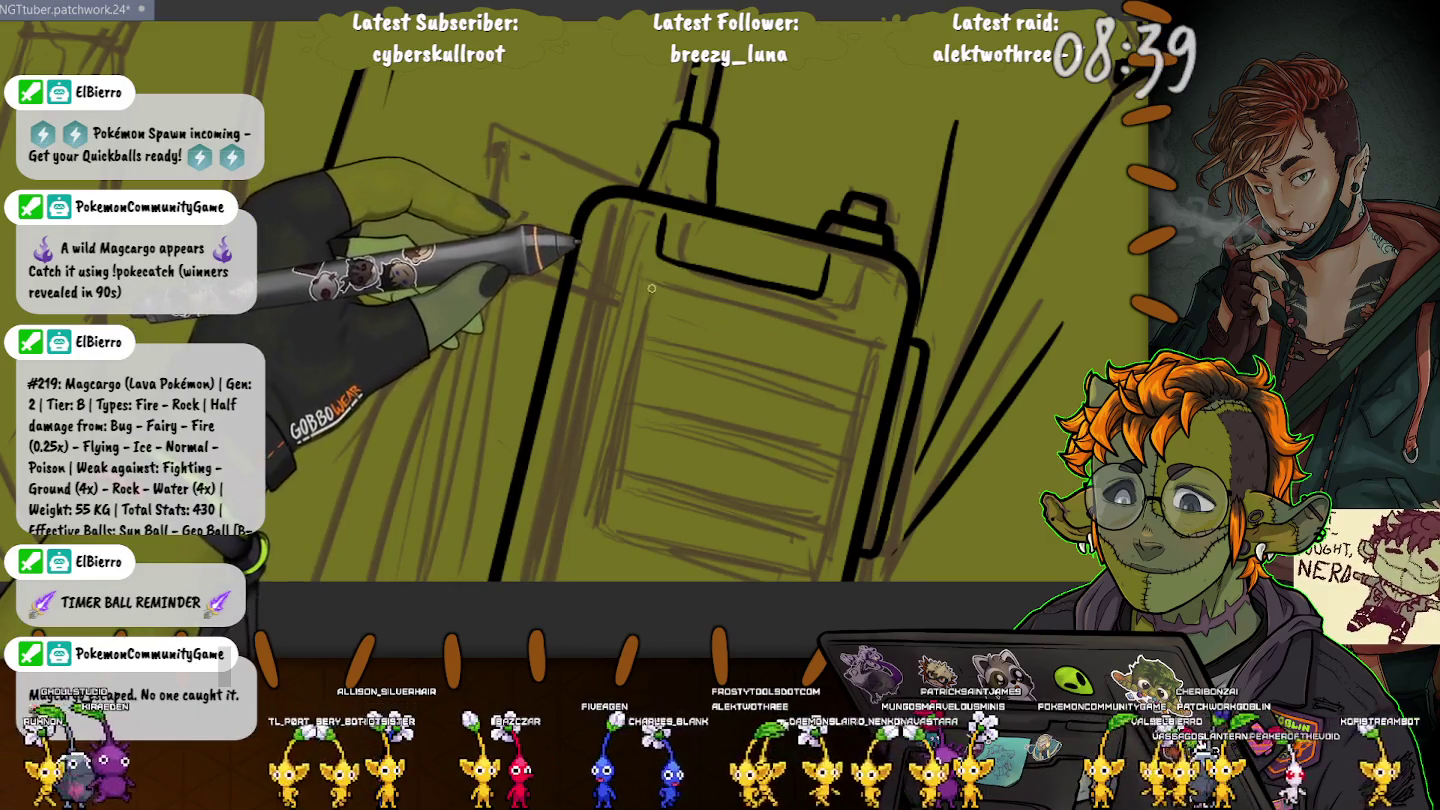
{"action": "mouse_move", "coordinate": [622, 276]}
{"action": "left_mouse_down"}
{"action": "mouse_move", "coordinate": [822, 568]}
{"action": "mouse_move", "coordinate": [839, 563]}
{"action": "left_mouse_up"}
{"action": "key", "text": "ctrl+z"}
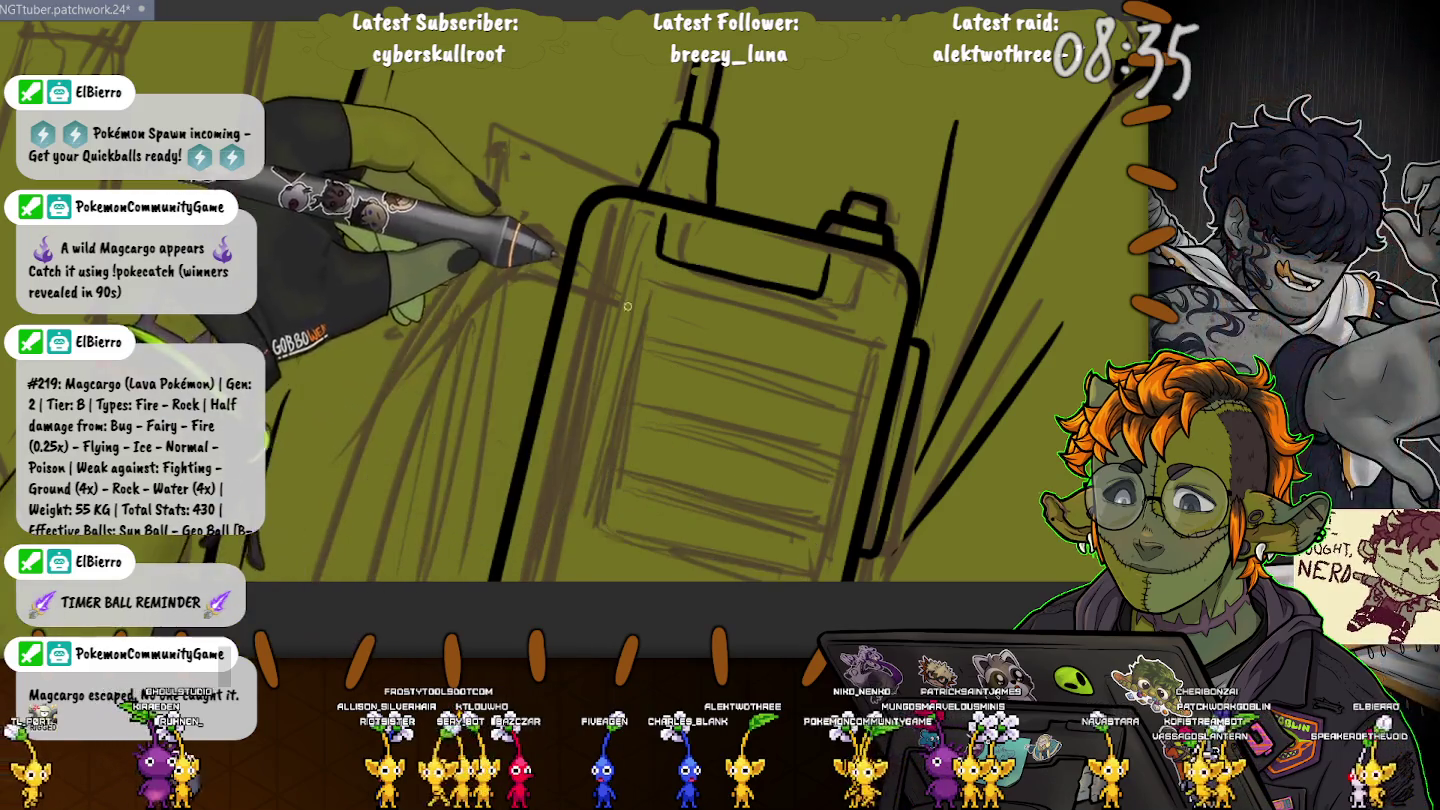
{"action": "mouse_move", "coordinate": [620, 292]}
{"action": "left_mouse_down"}
{"action": "mouse_move", "coordinate": [736, 540]}
{"action": "mouse_move", "coordinate": [877, 571]}
{"action": "left_mouse_up"}
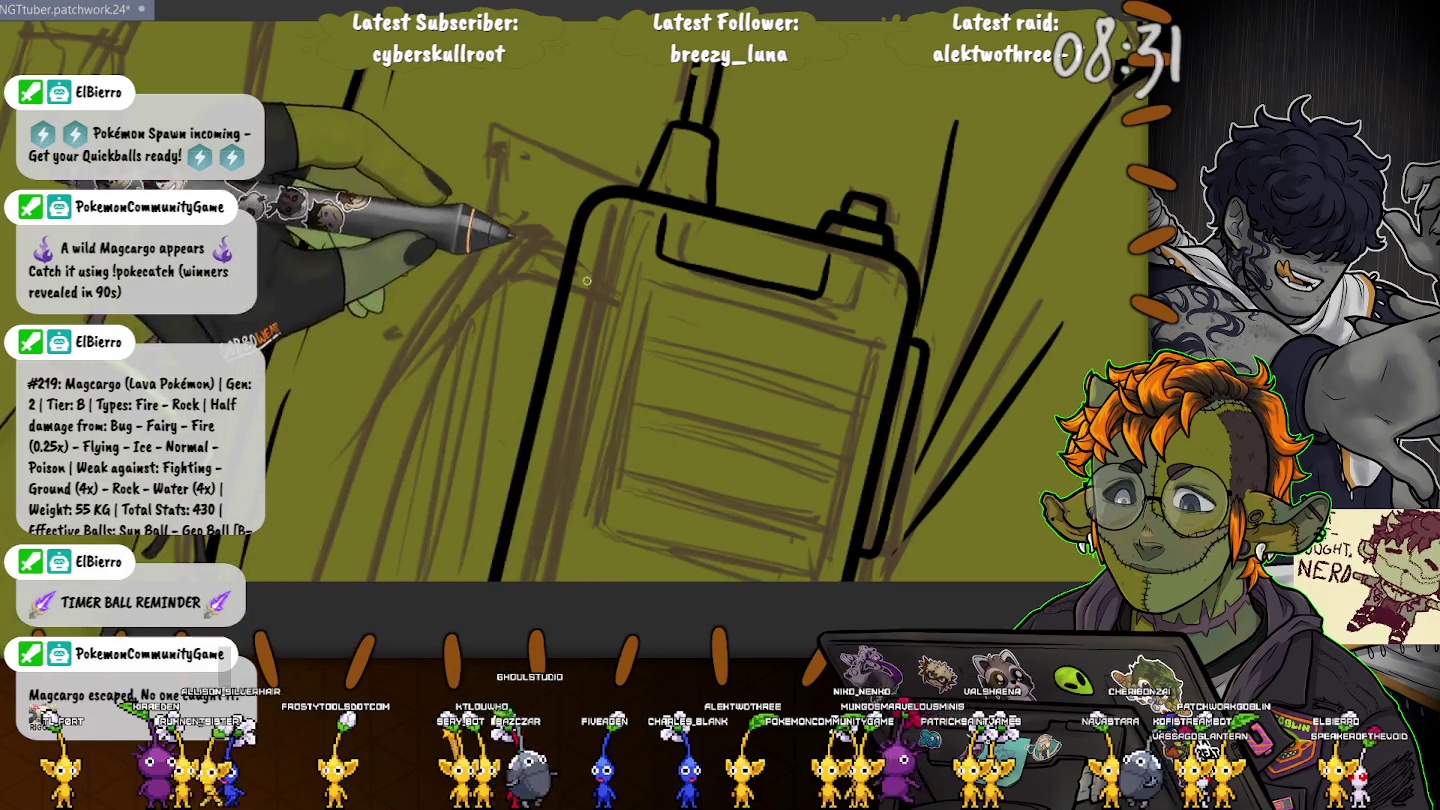
{"action": "left_click_drag", "start_coordinate": [828, 589], "coordinate": [788, 571]}
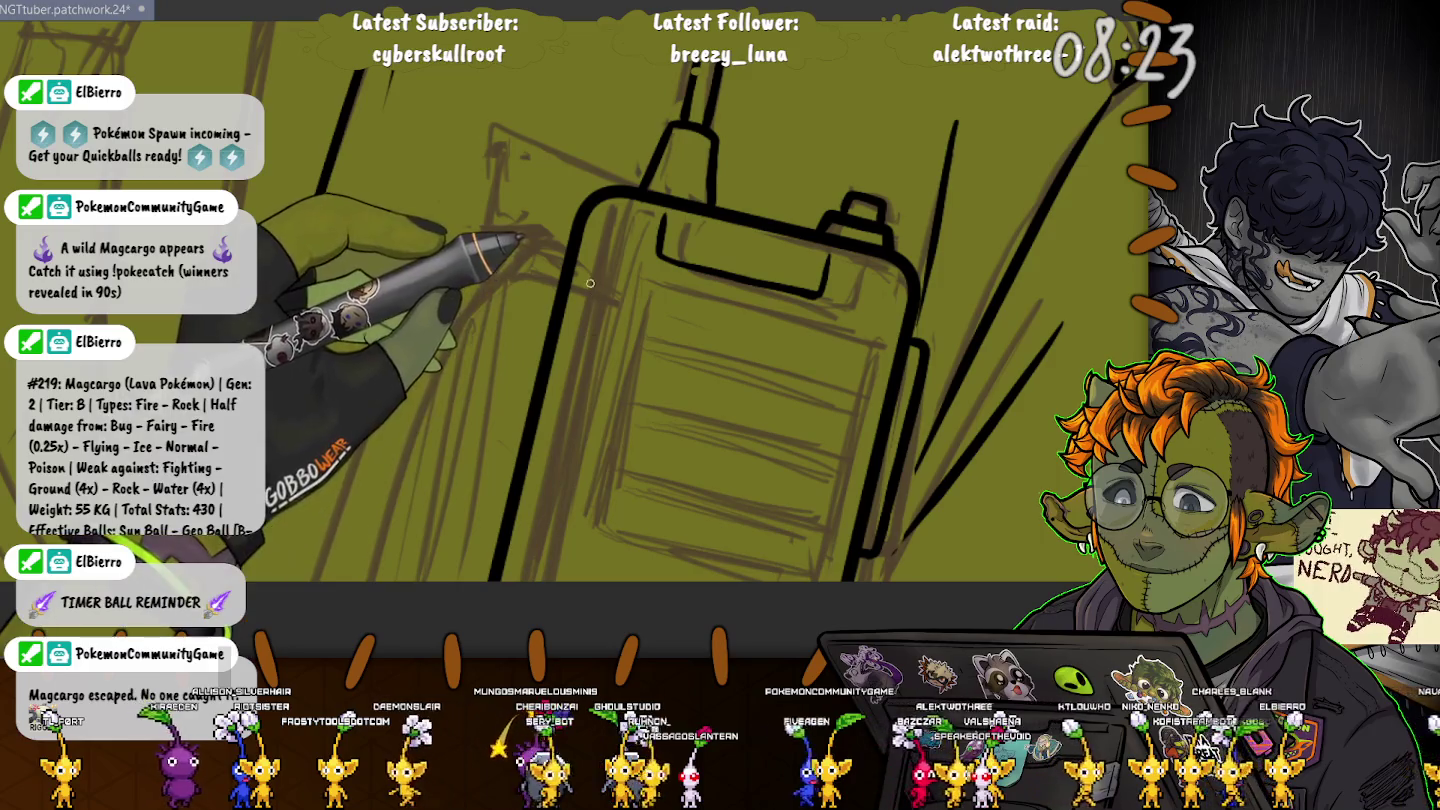
{"action": "mouse_move", "coordinate": [585, 290]}
{"action": "left_mouse_down"}
{"action": "mouse_move", "coordinate": [782, 523]}
{"action": "mouse_move", "coordinate": [818, 594]}
{"action": "left_mouse_up"}
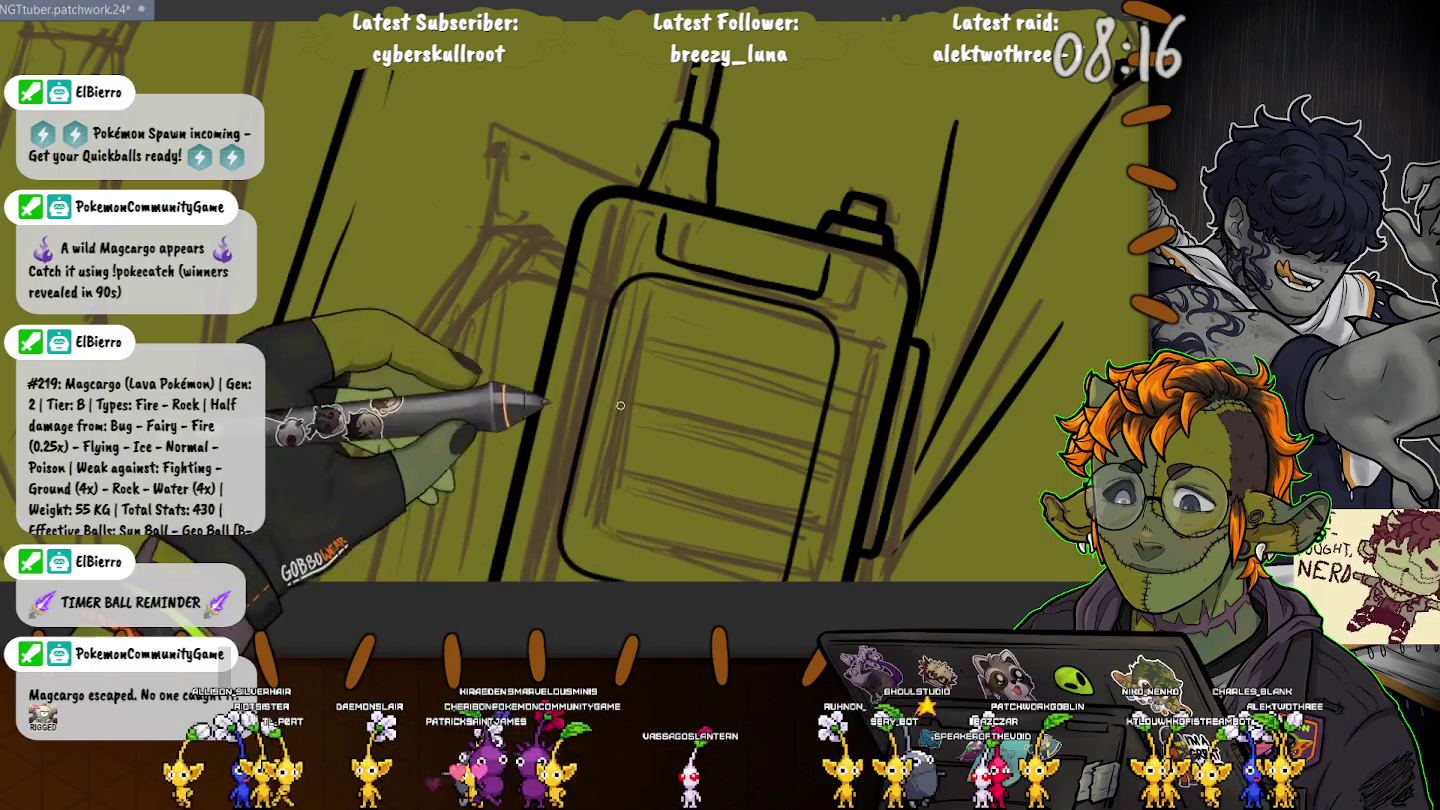
{"action": "key", "text": "ctrl+z"}
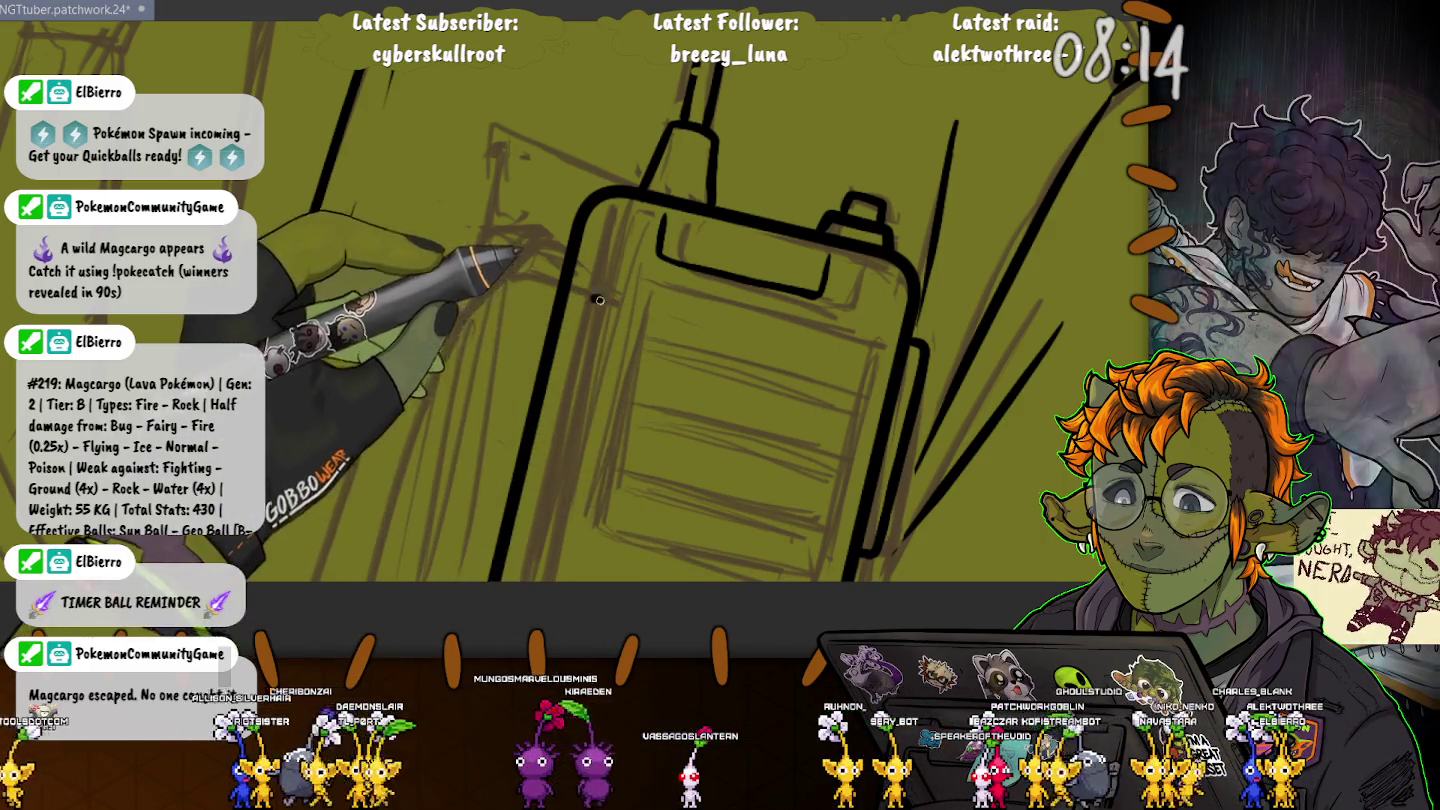
{"action": "mouse_move", "coordinate": [595, 295]}
{"action": "left_mouse_down"}
{"action": "mouse_move", "coordinate": [845, 576]}
{"action": "mouse_move", "coordinate": [793, 605]}
{"action": "left_mouse_up"}
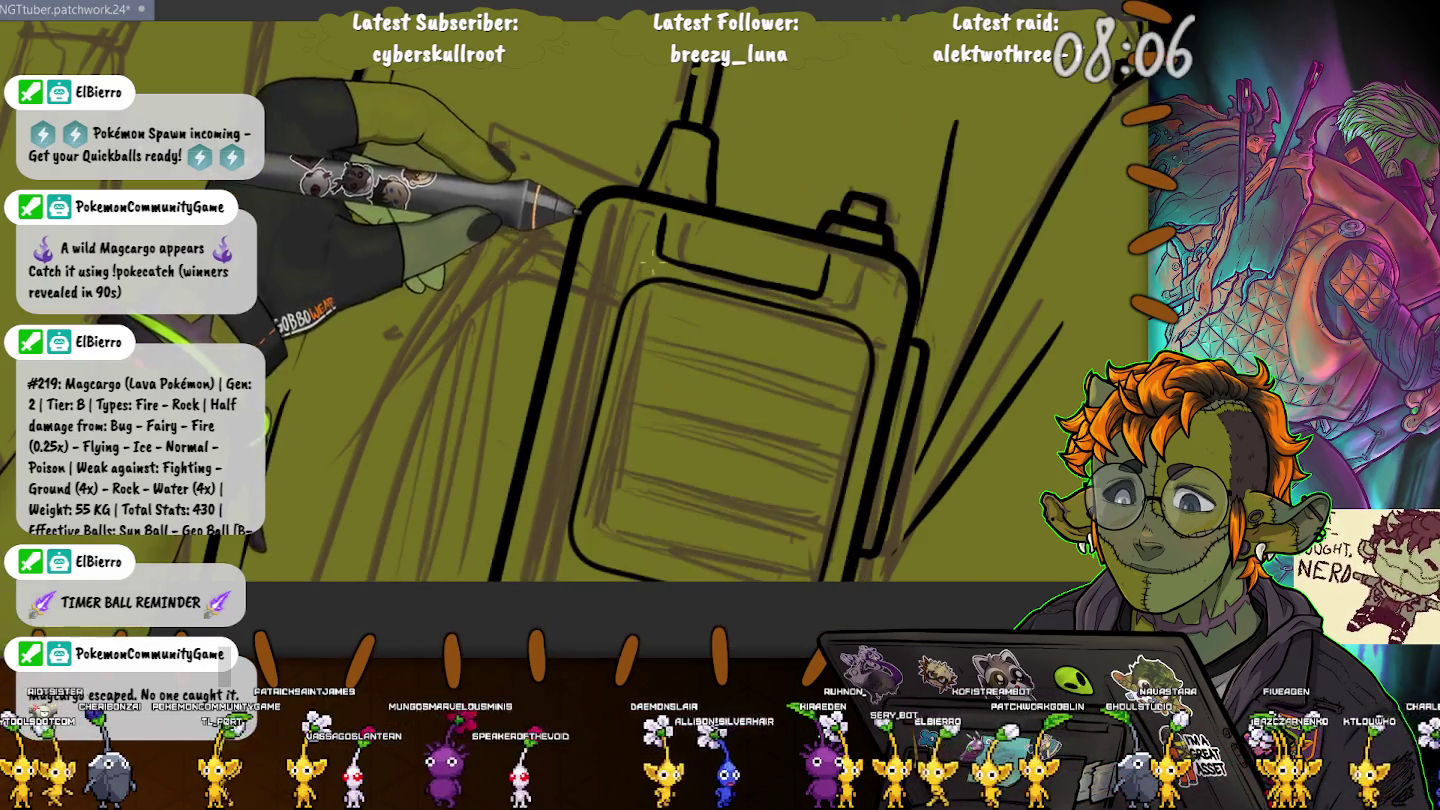
{"action": "left_click_drag", "start_coordinate": [872, 322], "coordinate": [551, 540]}
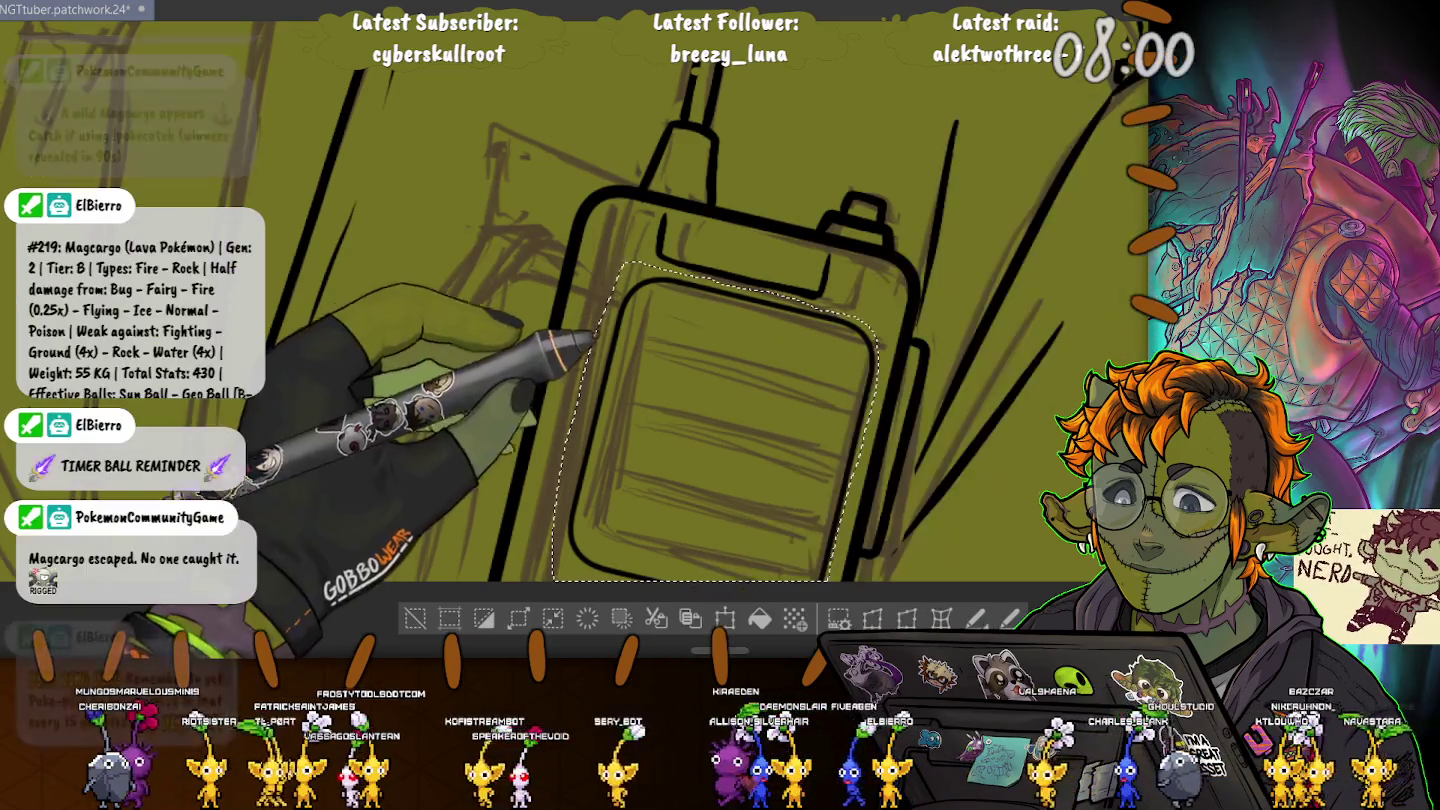
Step: Shift the inner panel slightly left and ink horizontal grill lines across it
{"action": "left_click_drag", "start_coordinate": [720, 430], "coordinate": [700, 430]}
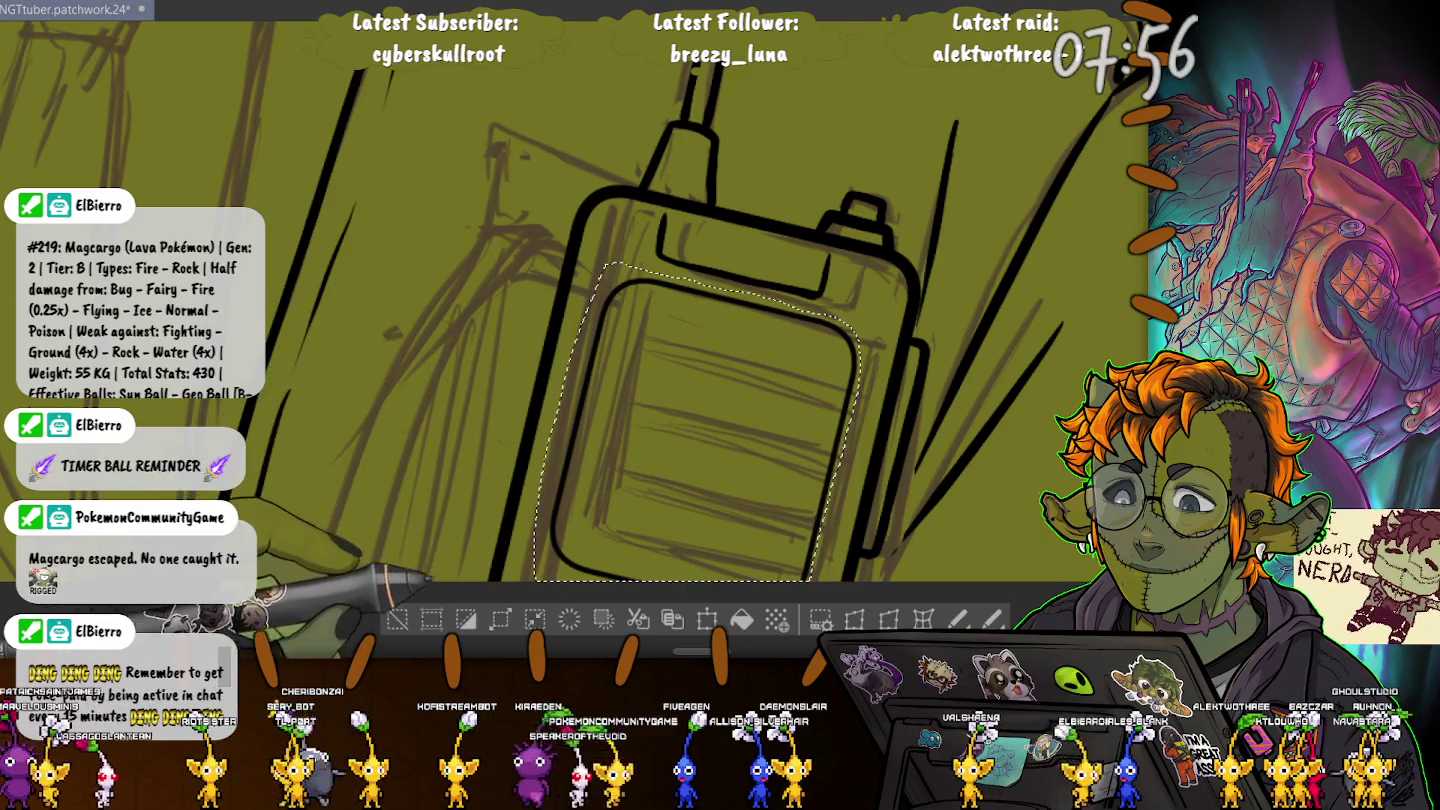
{"action": "left_click", "coordinate": [338, 532]}
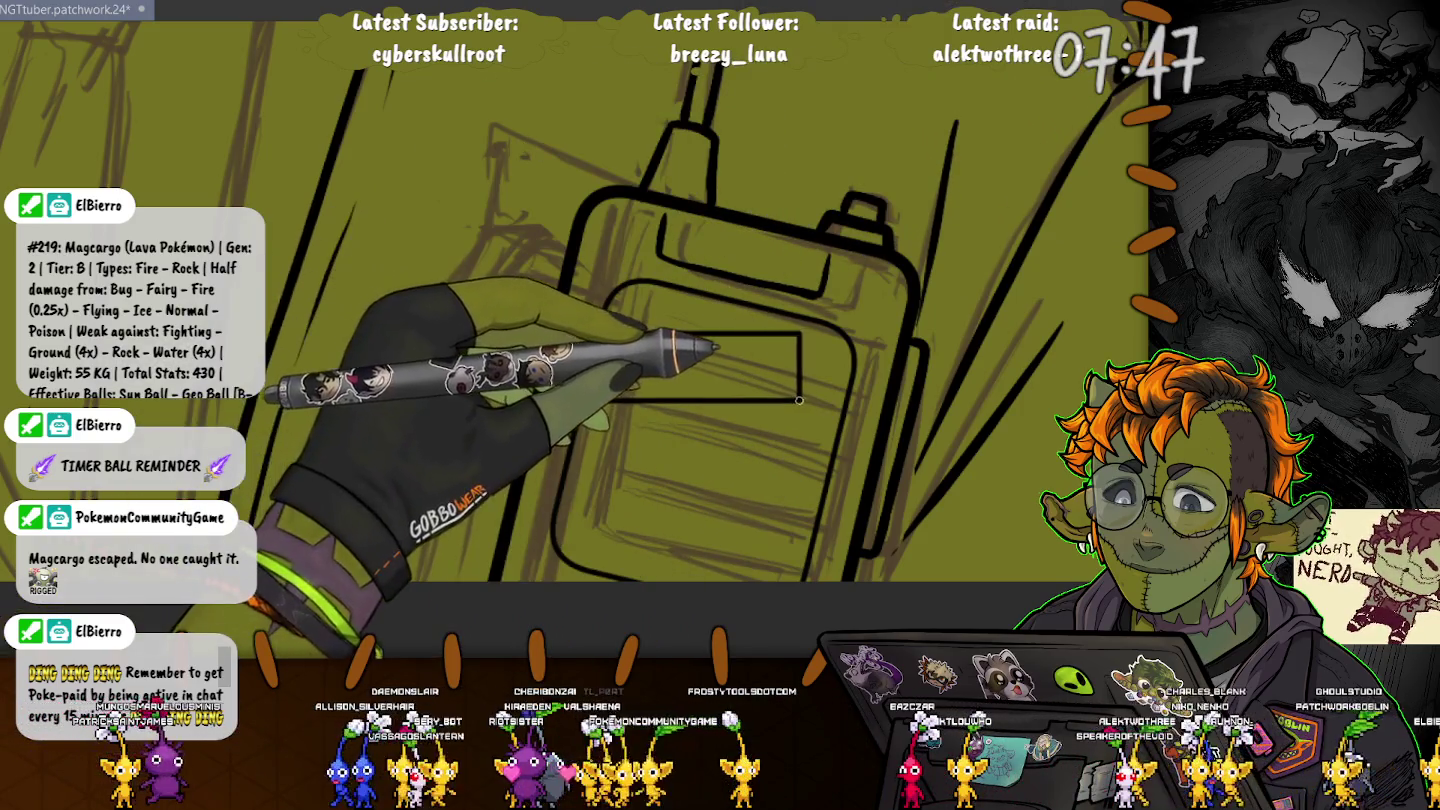
{"action": "left_click_drag", "start_coordinate": [615, 377], "coordinate": [797, 377]}
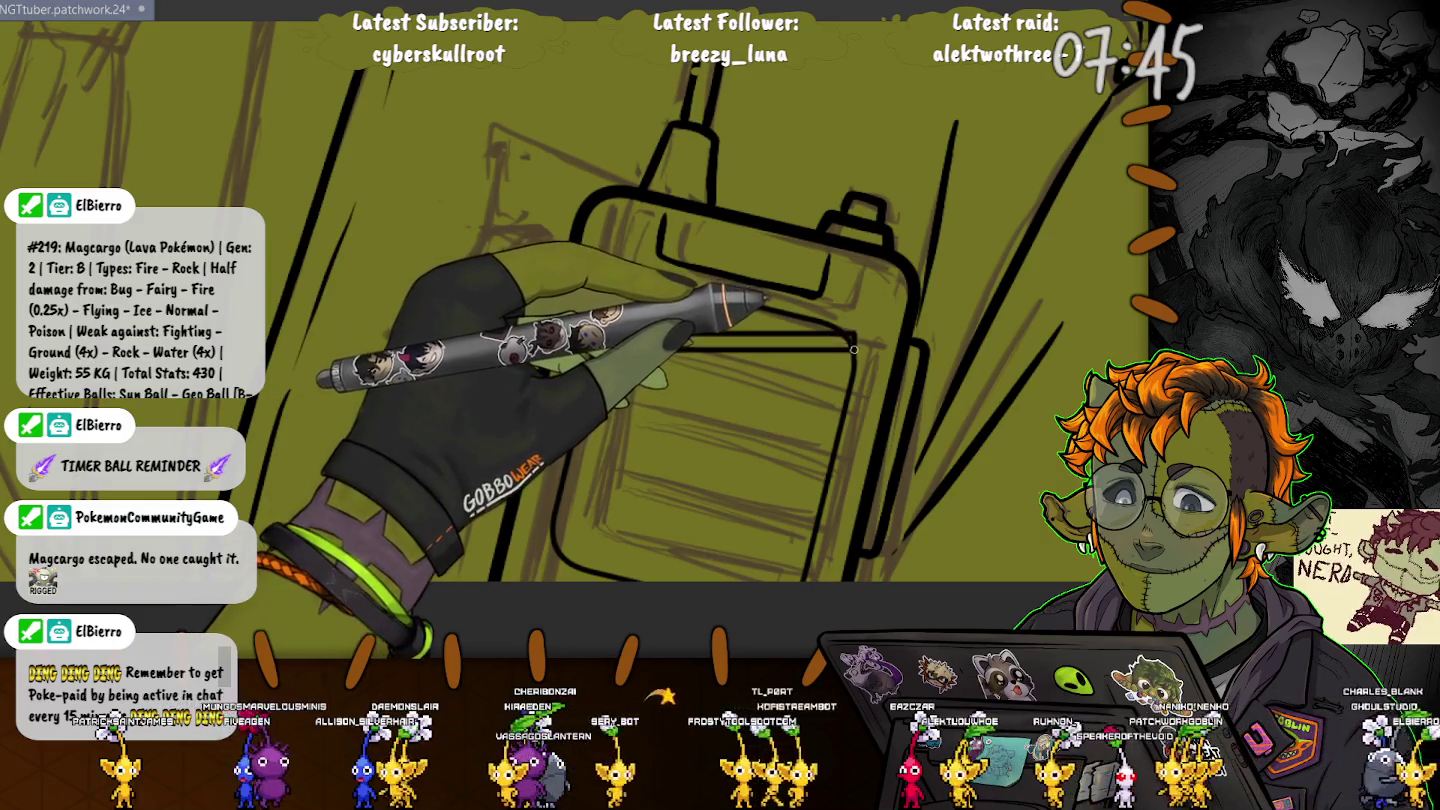
{"action": "left_click_drag", "start_coordinate": [680, 340], "coordinate": [839, 341]}
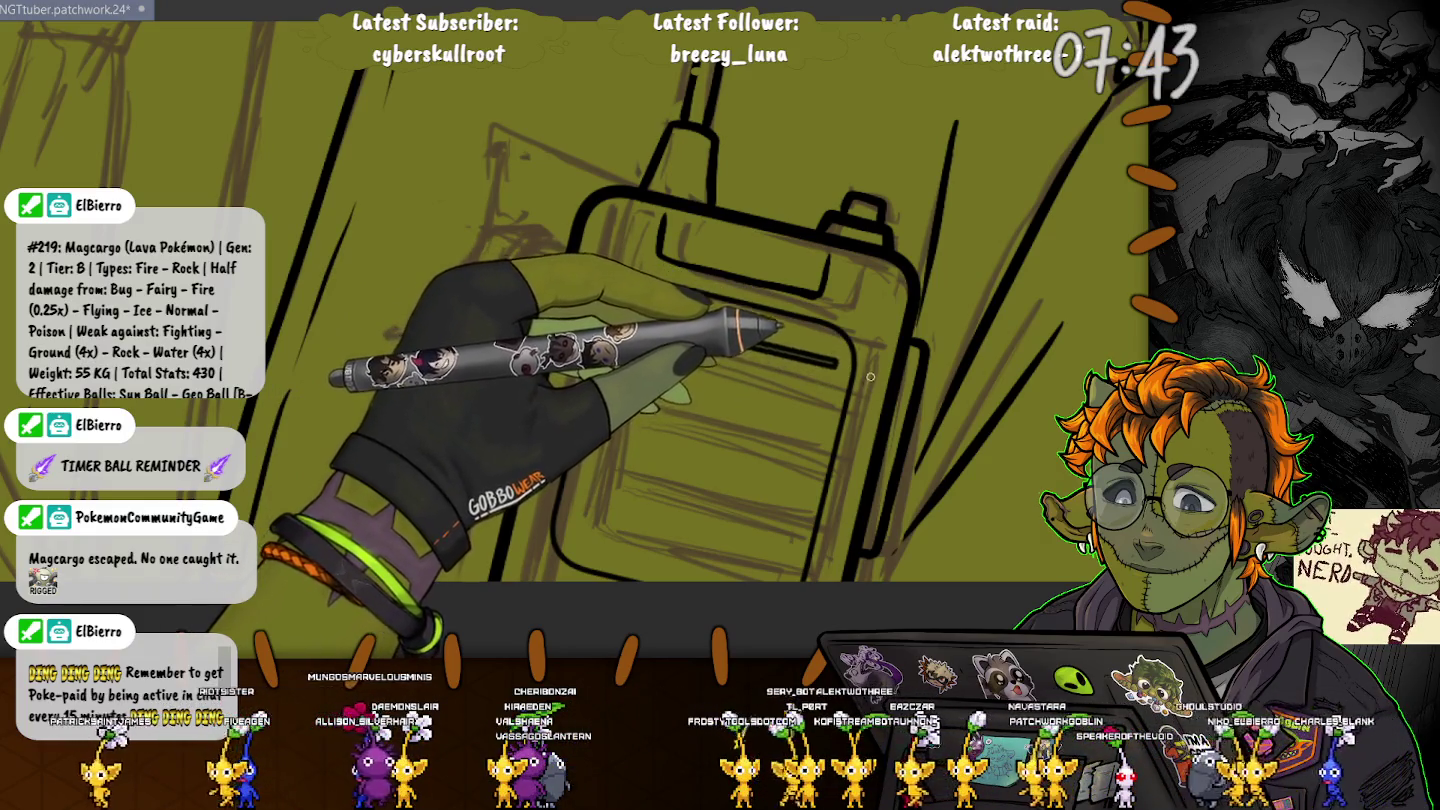
{"action": "mouse_move", "coordinate": [690, 334]}
{"action": "left_mouse_down"}
{"action": "mouse_move", "coordinate": [838, 358]}
{"action": "mouse_move", "coordinate": [567, 400]}
{"action": "left_mouse_up"}
{"action": "key", "text": "ctrl+z"}
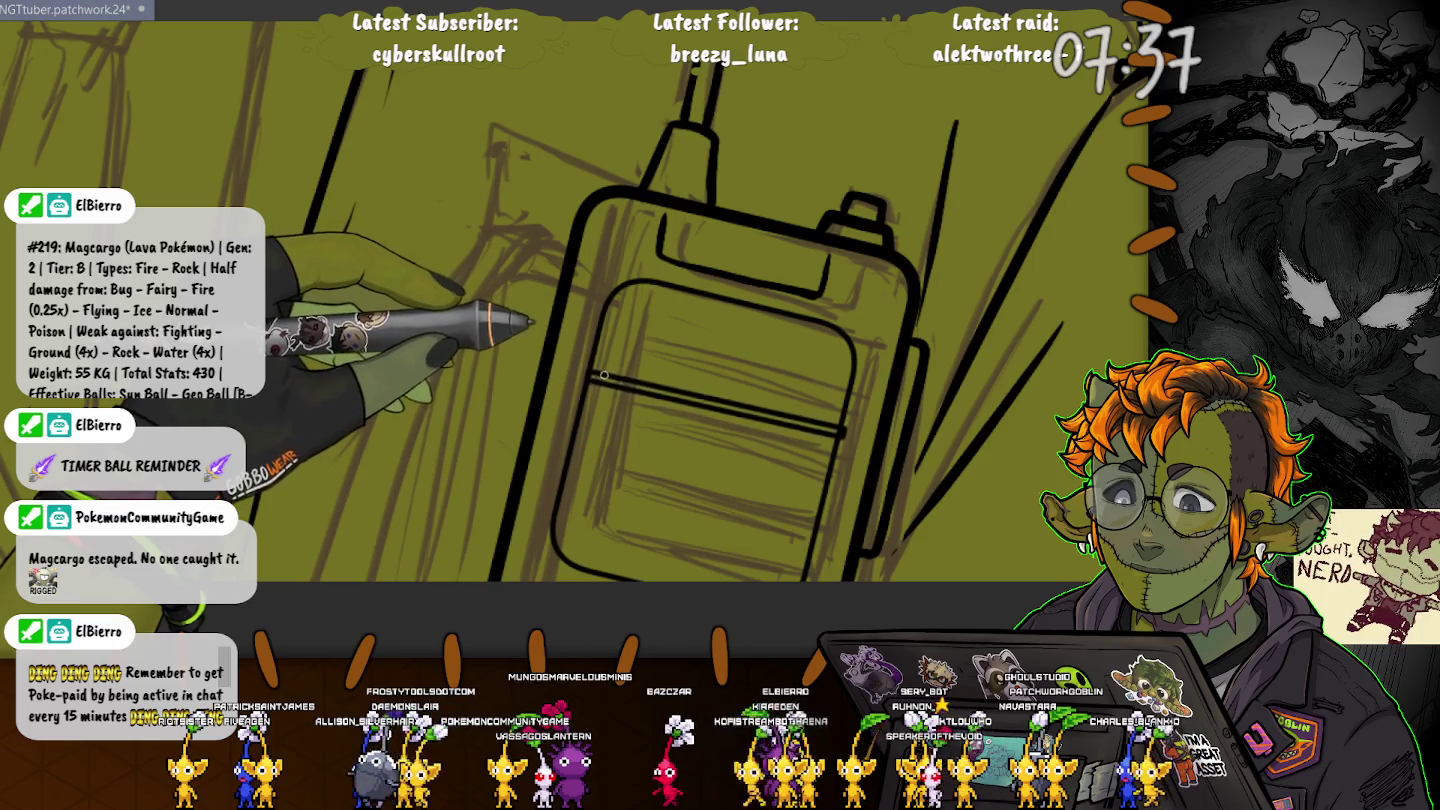
{"action": "key", "text": "ctrl+z"}
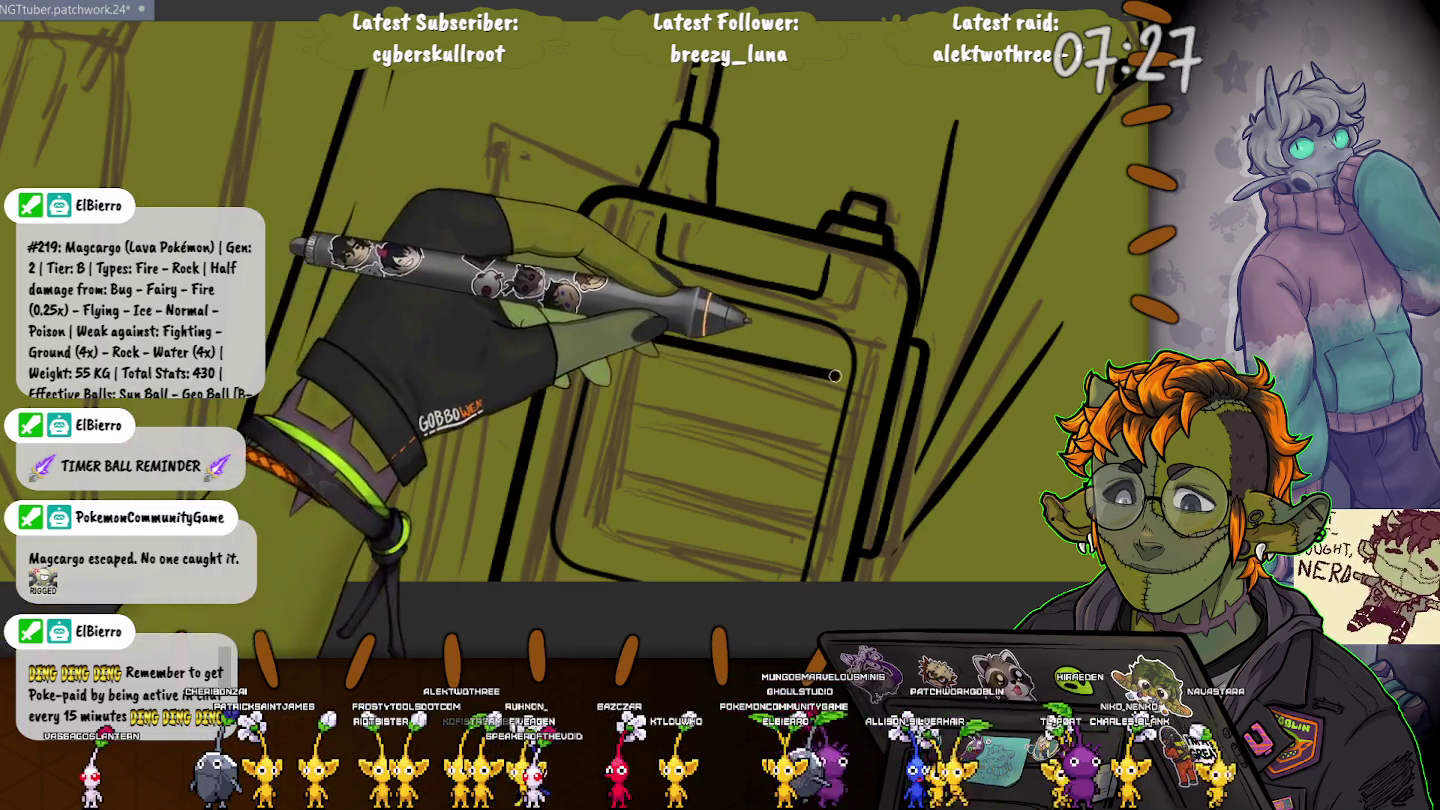
{"action": "key", "text": "Escape"}
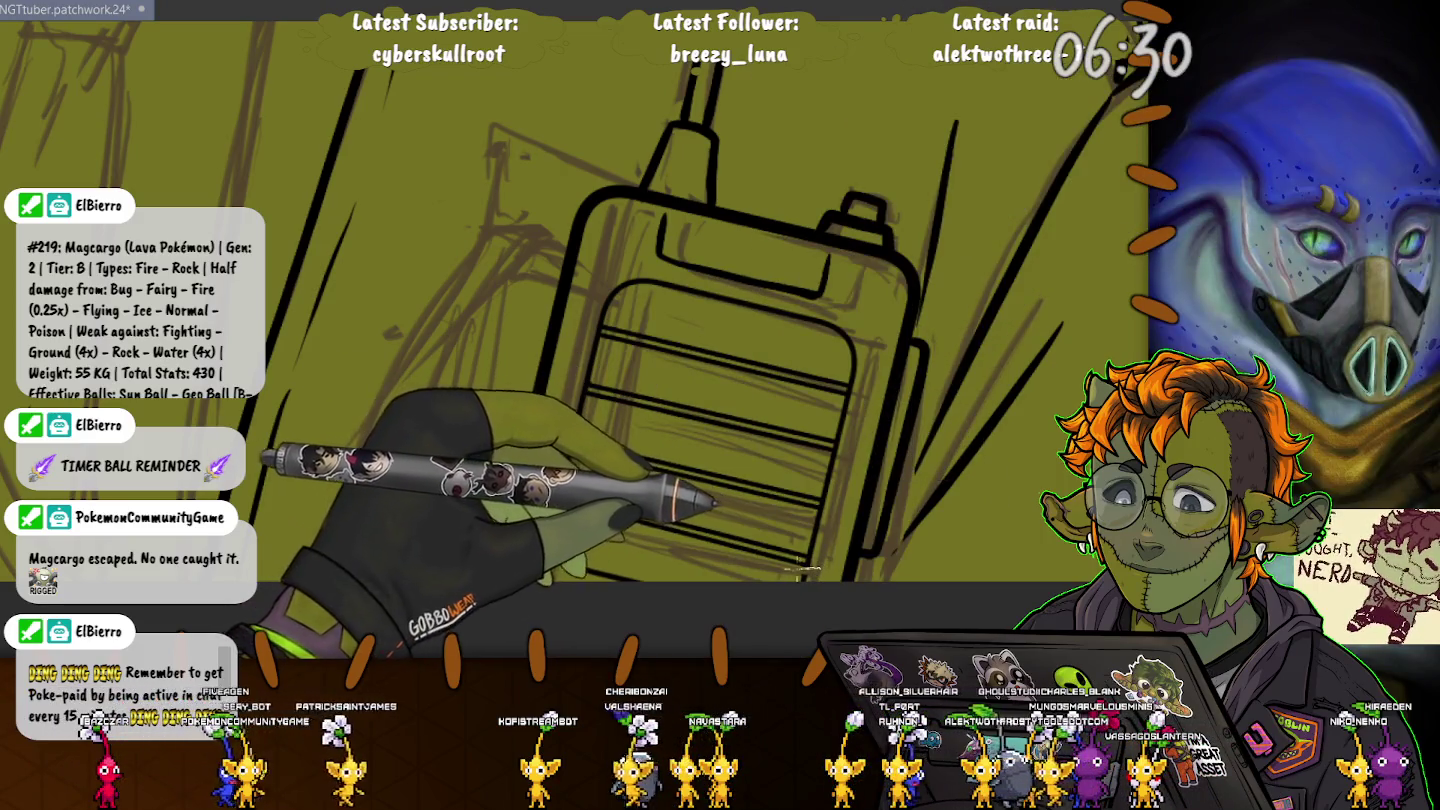
{"action": "left_click_drag", "start_coordinate": [548, 437], "coordinate": [835, 535]}
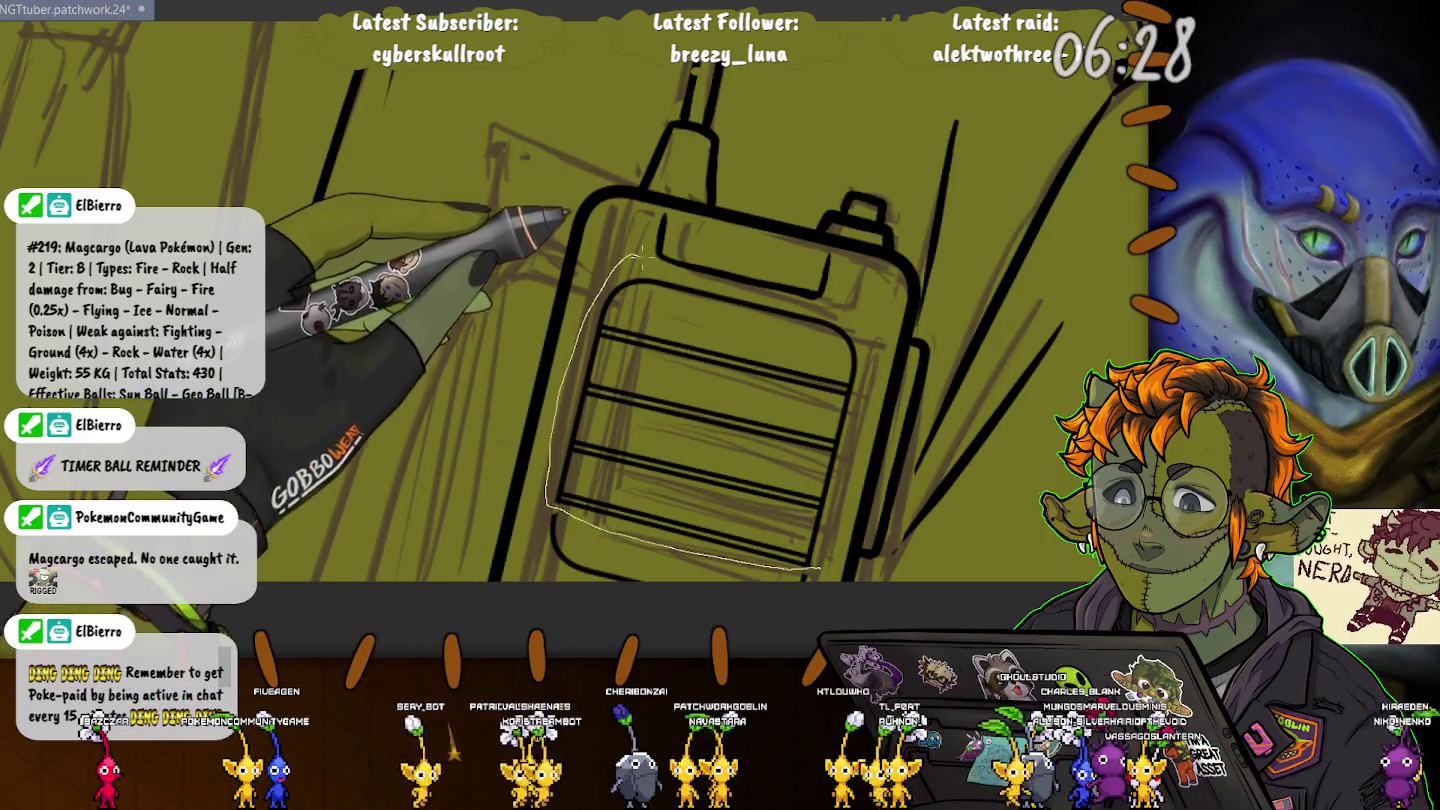
Step: Lasso the walkie-talkie grill, nudge it slightly down and right, and deselect
{"action": "left_click_drag", "start_coordinate": [615, 540], "coordinate": [575, 350]}
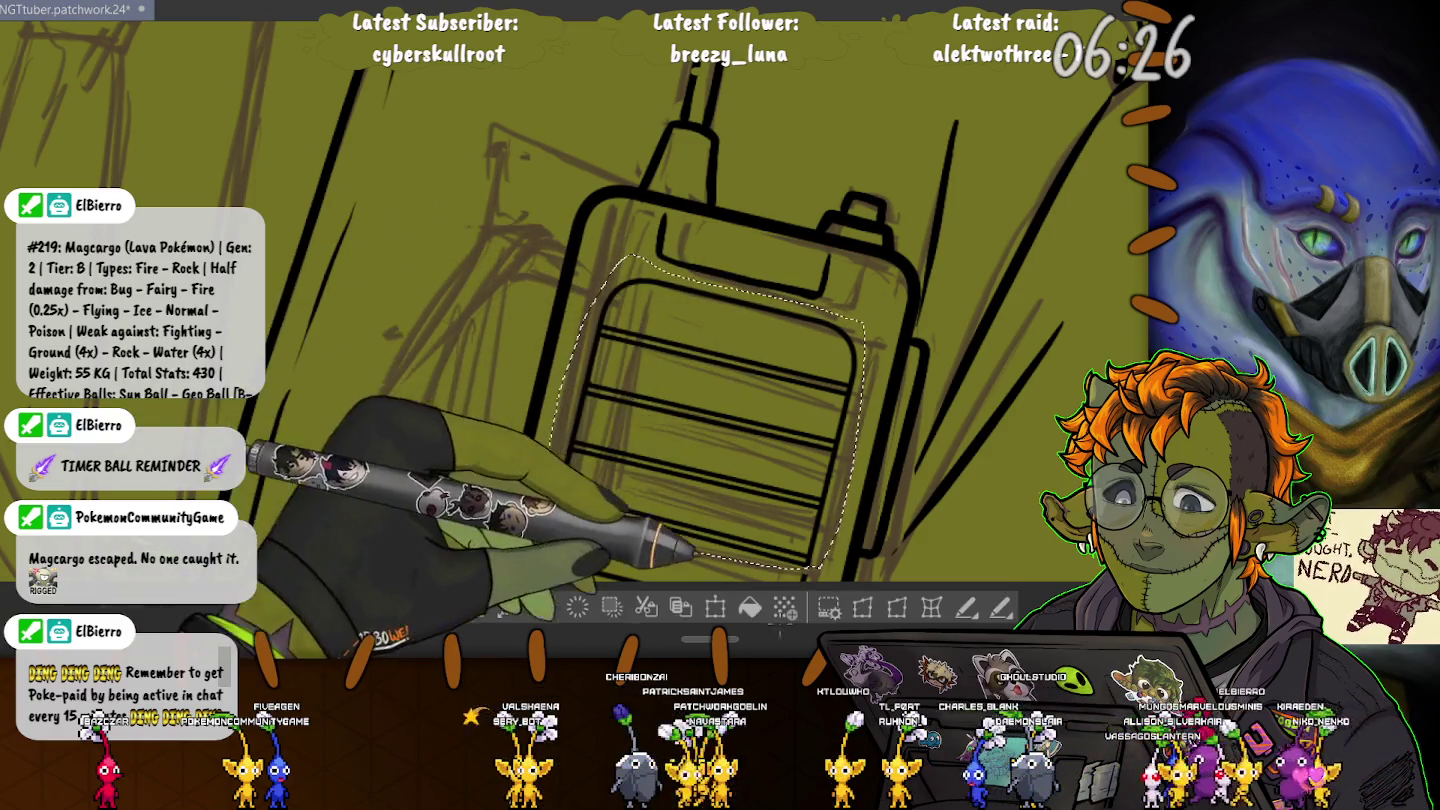
{"action": "key", "text": "ctrl+t"}
{"action": "left_click_drag", "start_coordinate": [702, 419], "coordinate": [702, 423]}
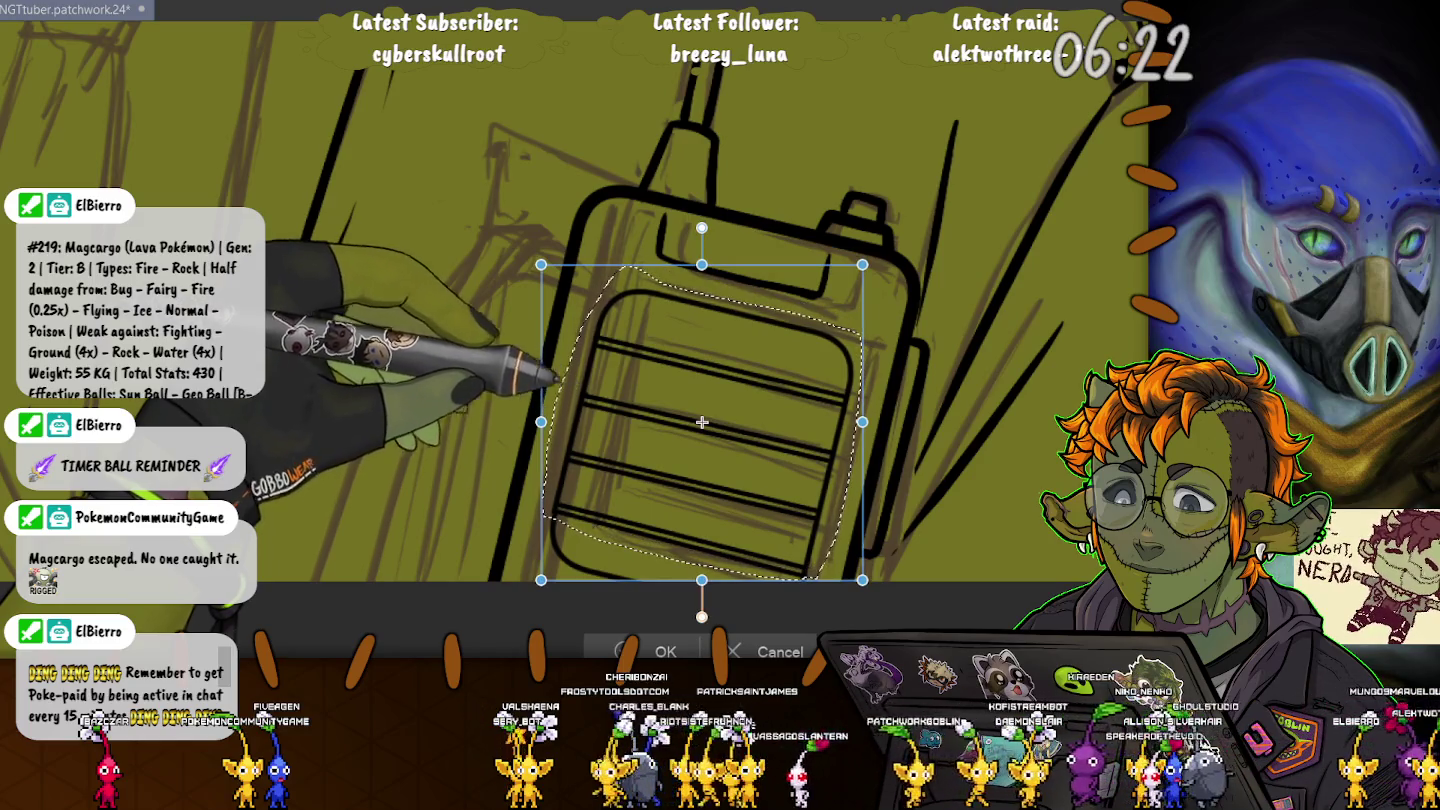
{"action": "left_click_drag", "start_coordinate": [702, 422], "coordinate": [703, 424]}
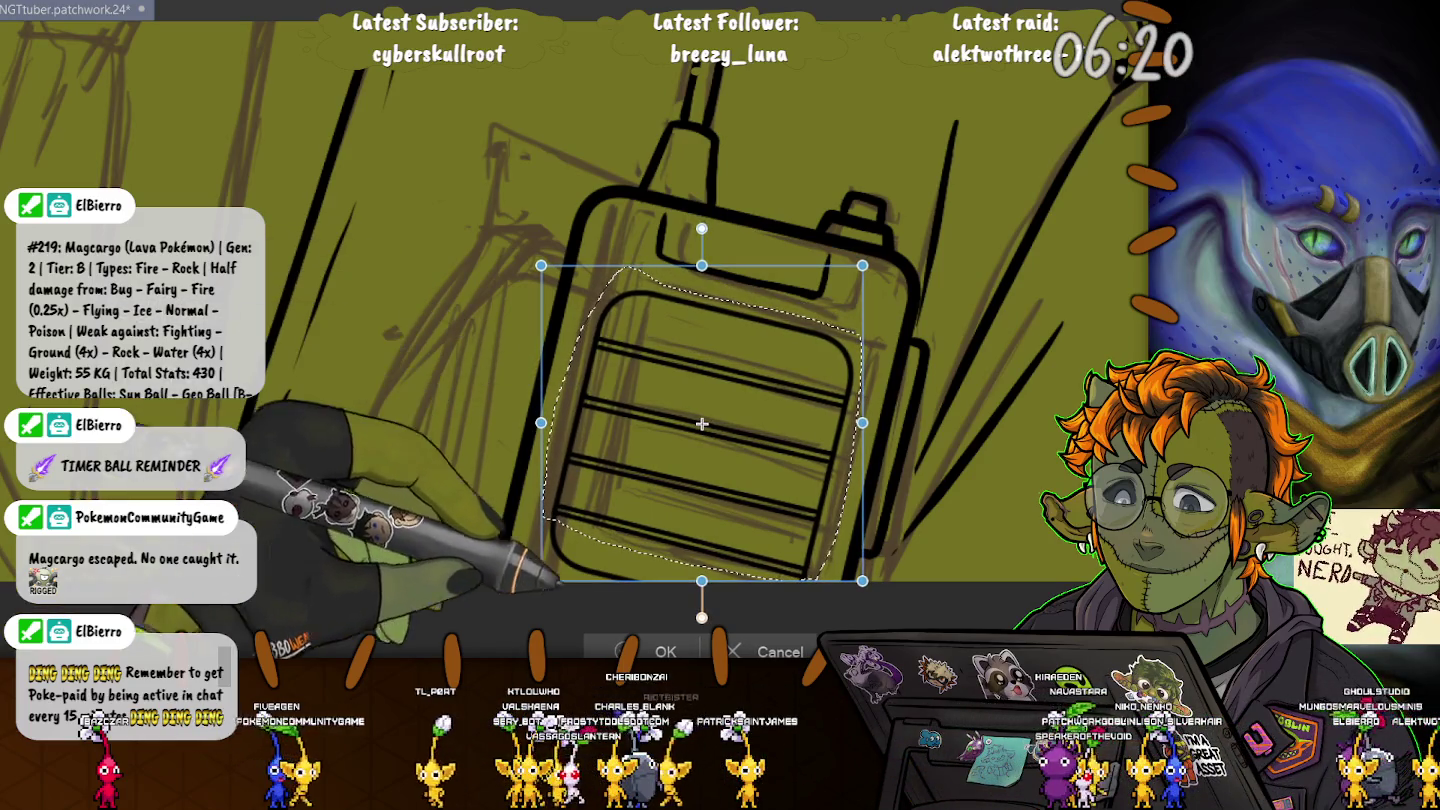
{"action": "key", "text": "Return"}
{"action": "key", "text": "ctrl+d"}
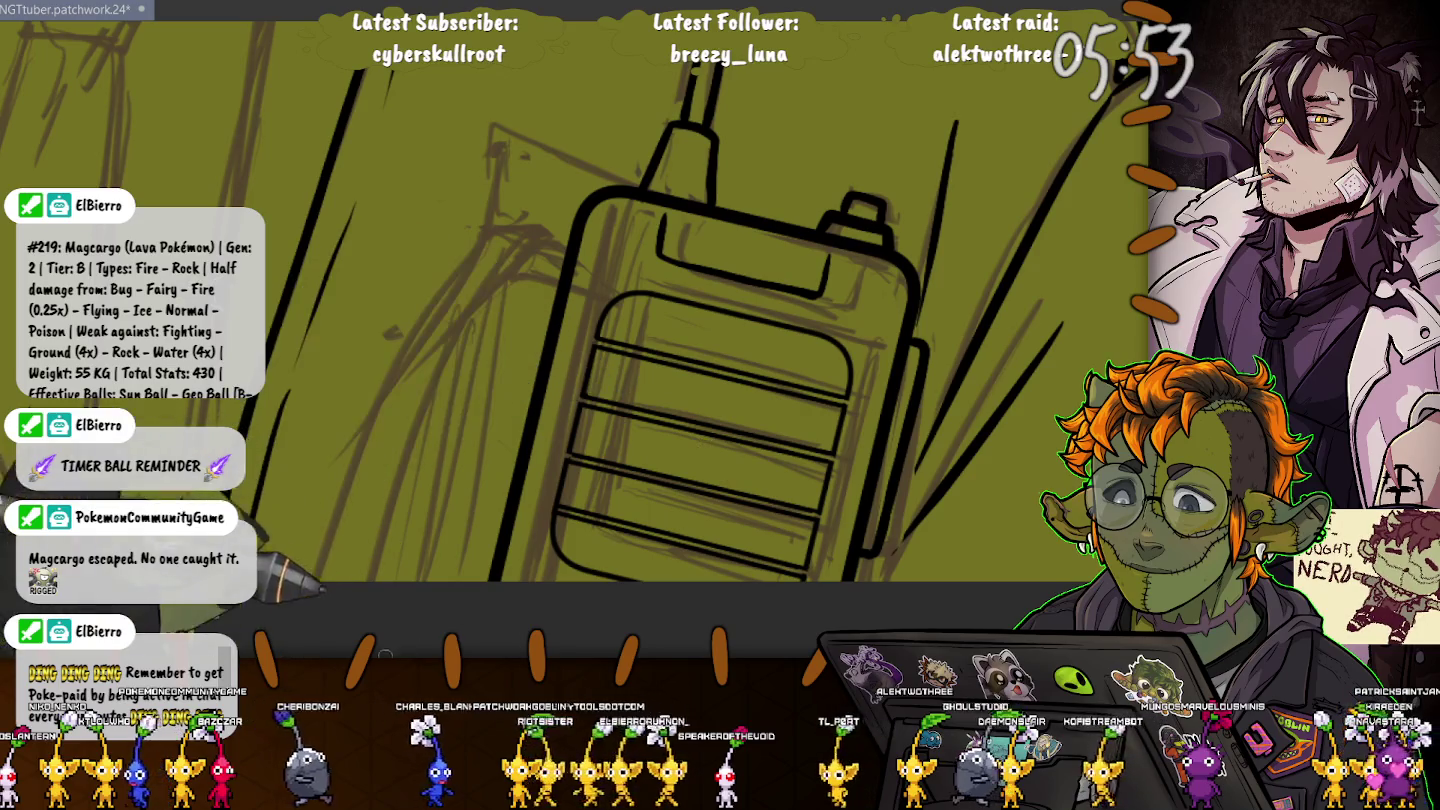
{"action": "scroll", "coordinate": [934, 330], "scroll_direction": "down", "scroll_amount": 3}
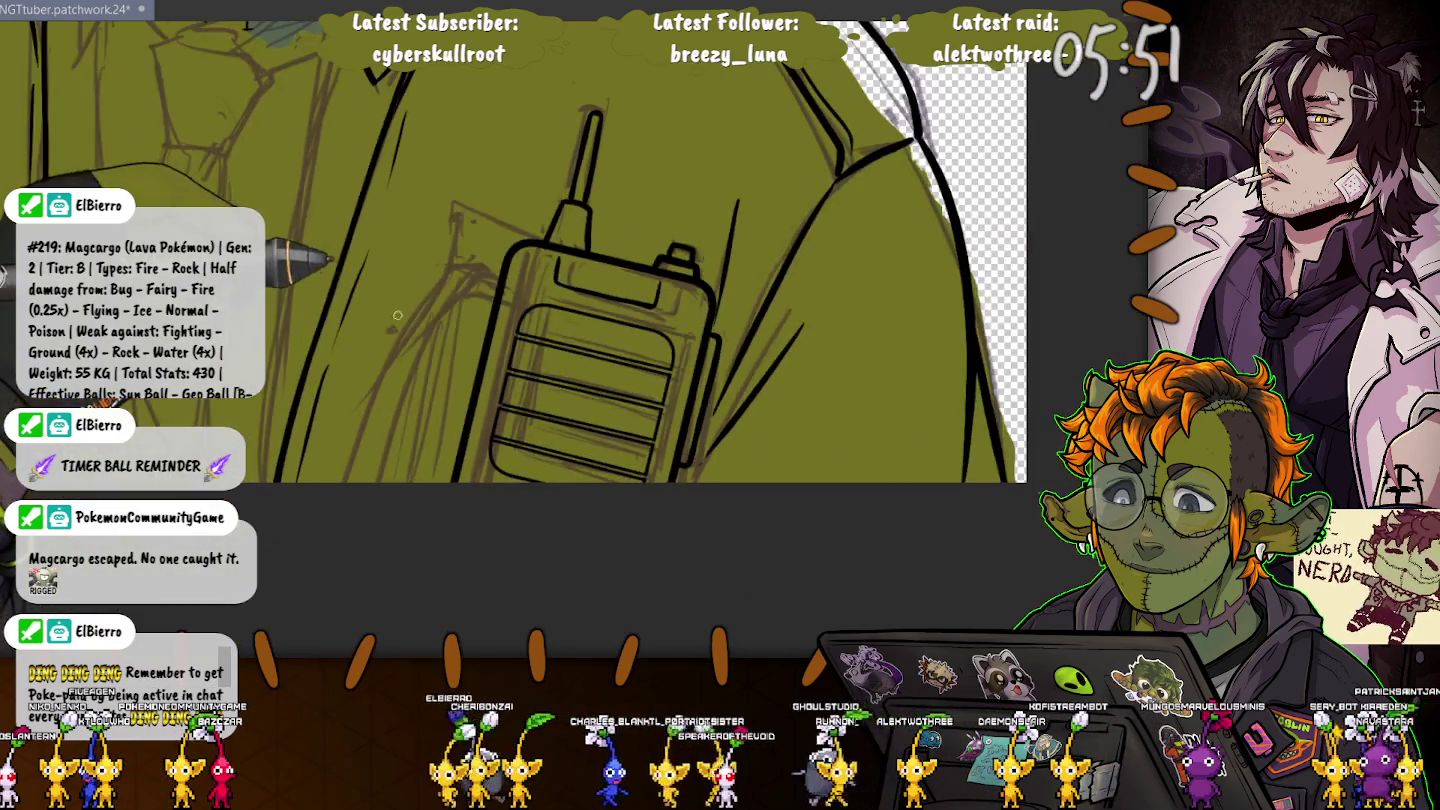
Step: Ink several long vertical fold lines down the olive jacket front below the collar
{"action": "scroll", "coordinate": [512, 385], "scroll_direction": "down", "scroll_amount": 2}
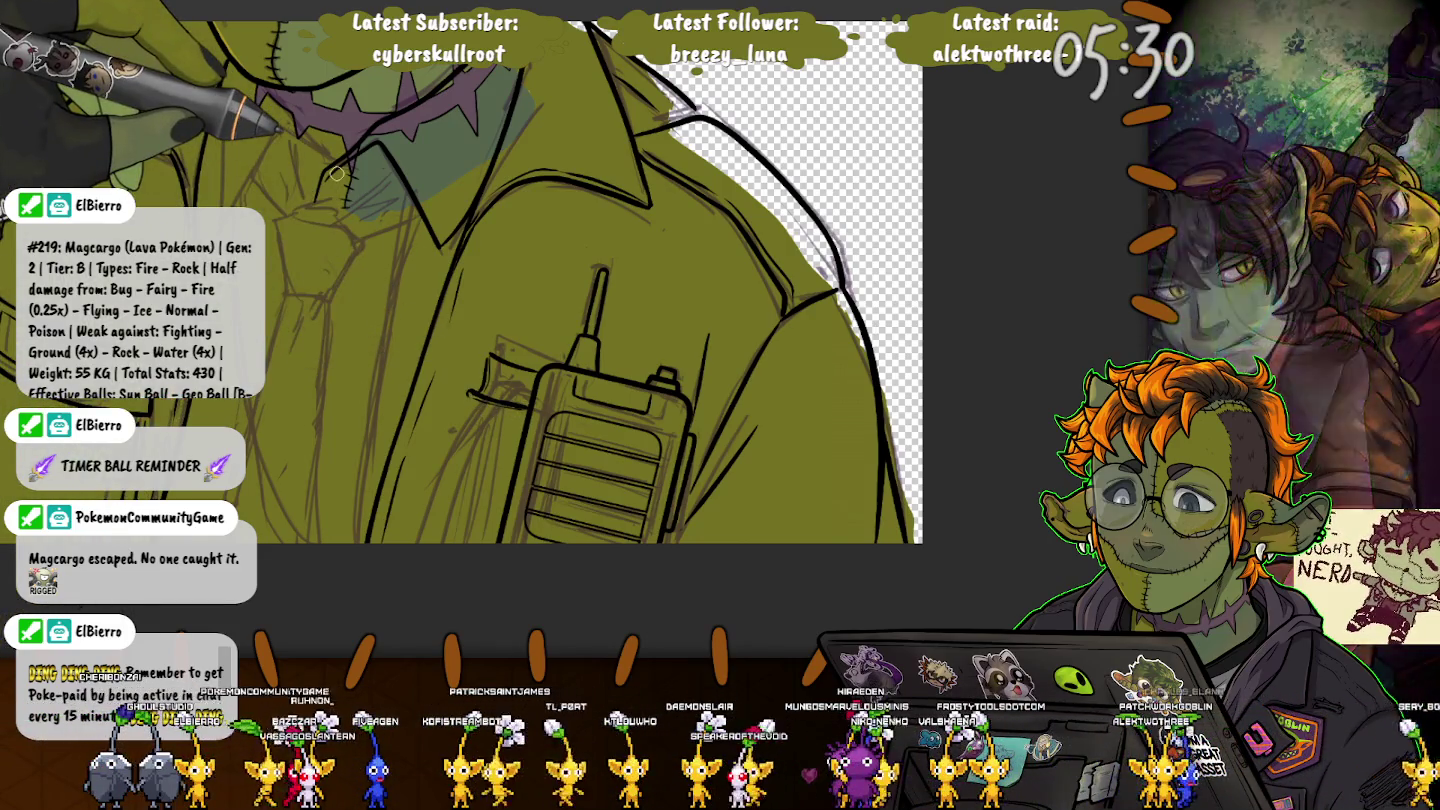
{"action": "key", "text": "Tab"}
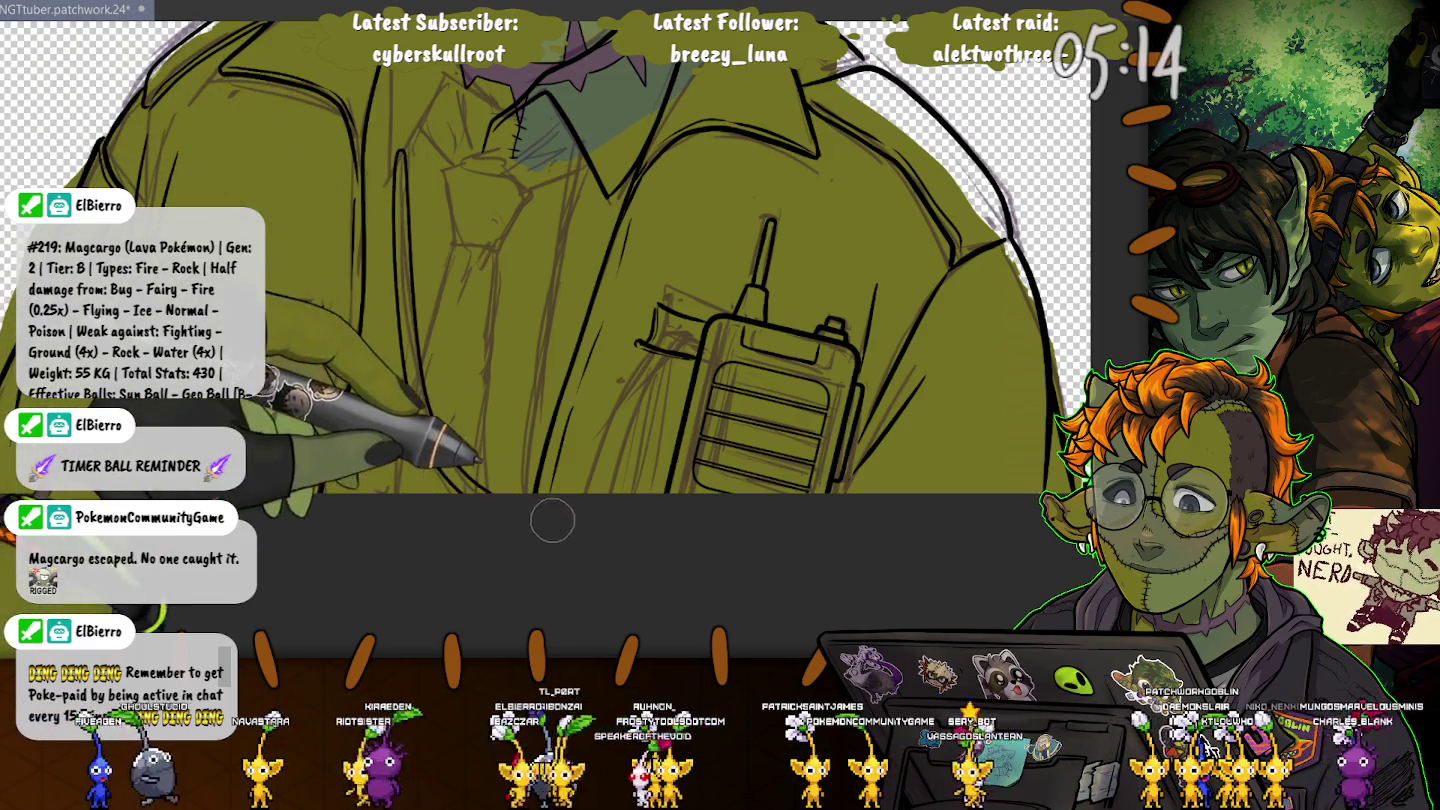
{"action": "left_click_drag", "start_coordinate": [398, 140], "coordinate": [455, 462]}
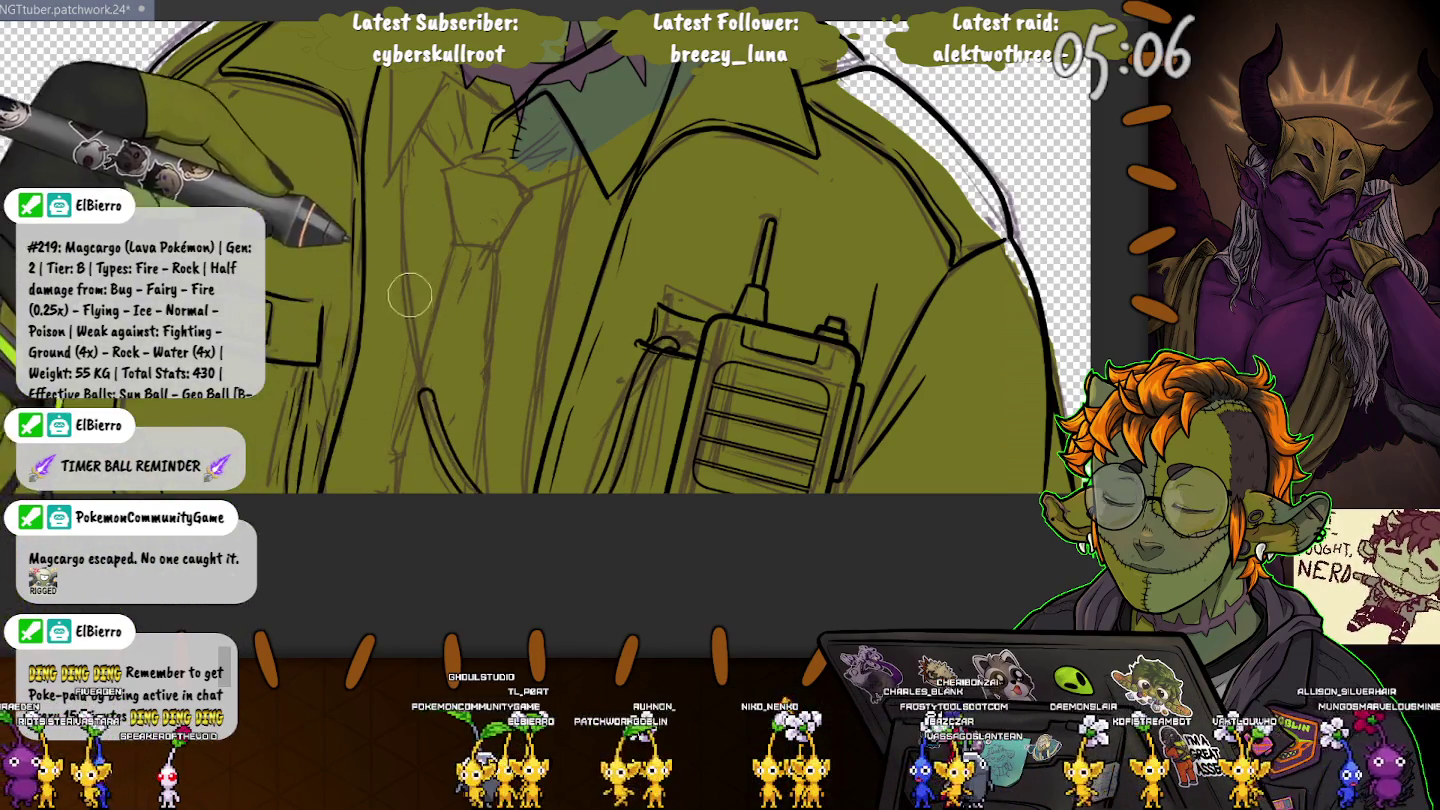
{"action": "left_click_drag", "start_coordinate": [405, 112], "coordinate": [411, 250]}
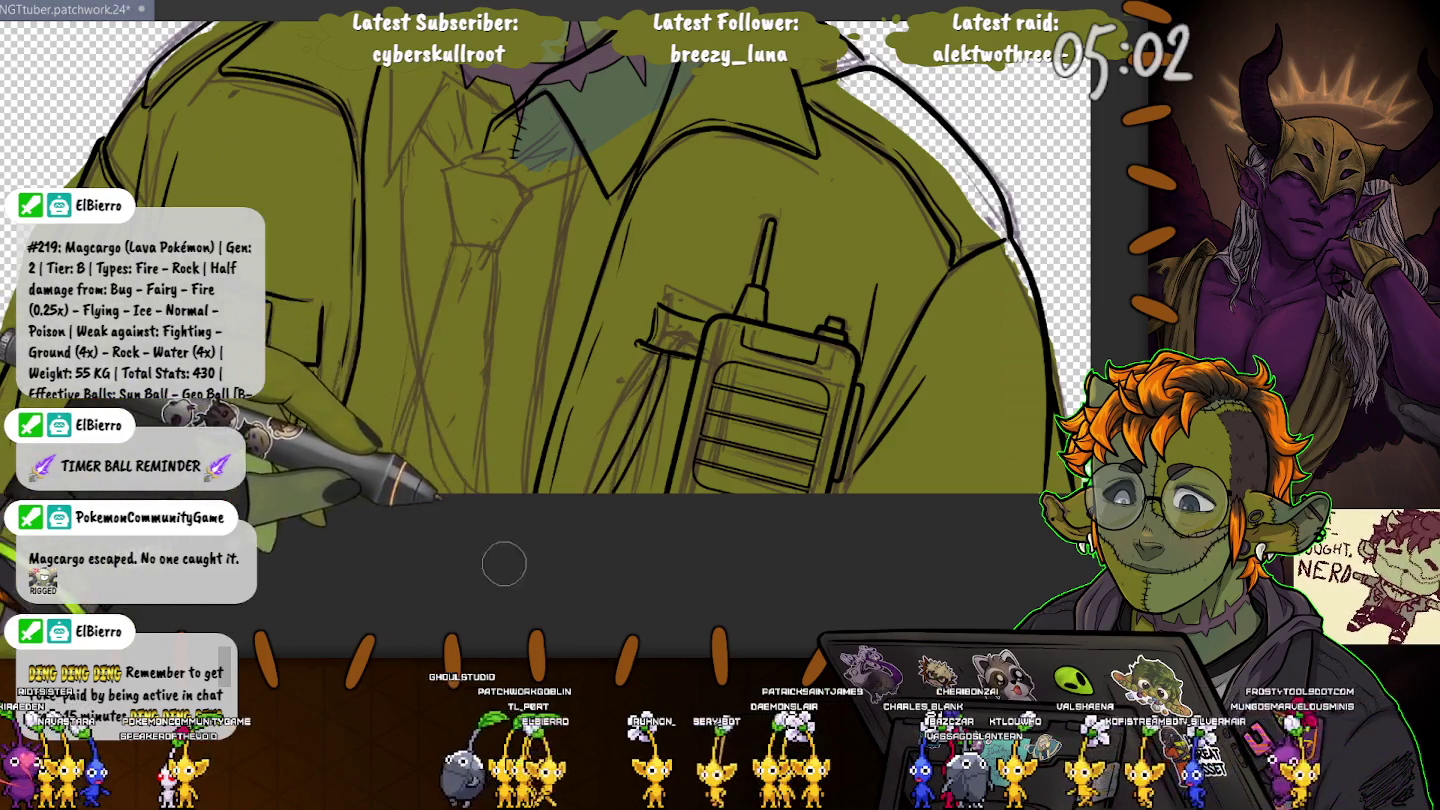
{"action": "left_click_drag", "start_coordinate": [412, 250], "coordinate": [392, 488]}
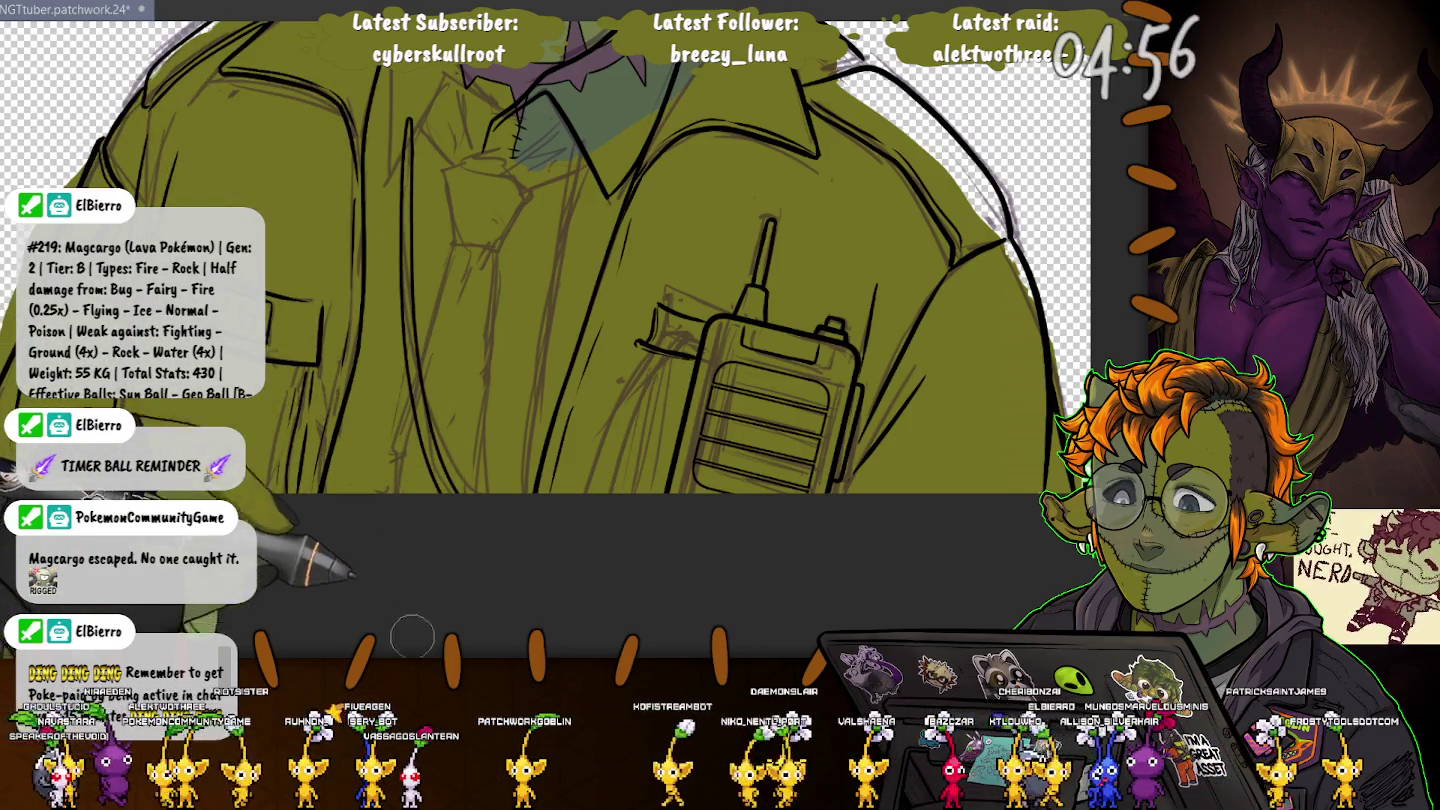
{"action": "left_click_drag", "start_coordinate": [411, 92], "coordinate": [416, 335]}
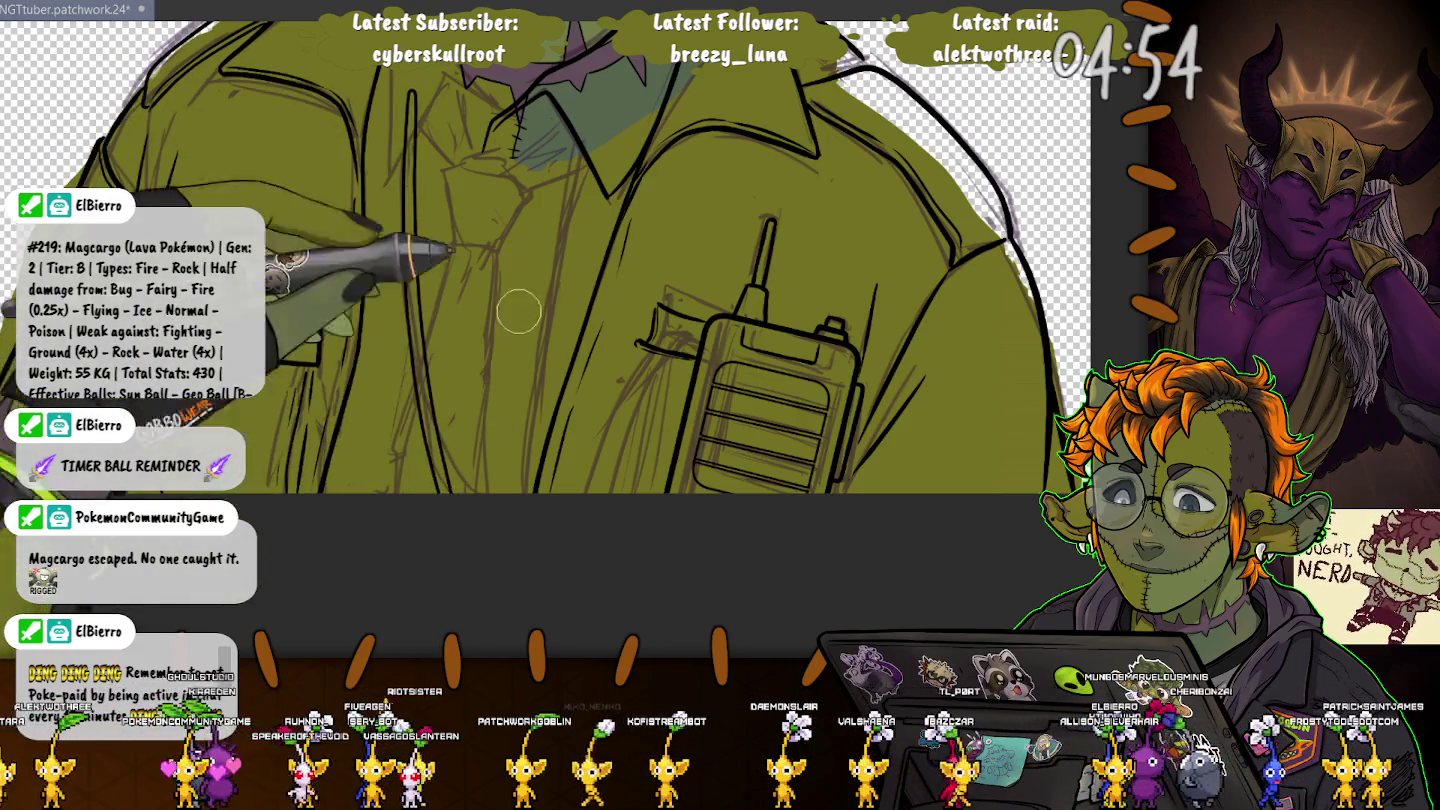
{"action": "left_click_drag", "start_coordinate": [553, 222], "coordinate": [537, 338]}
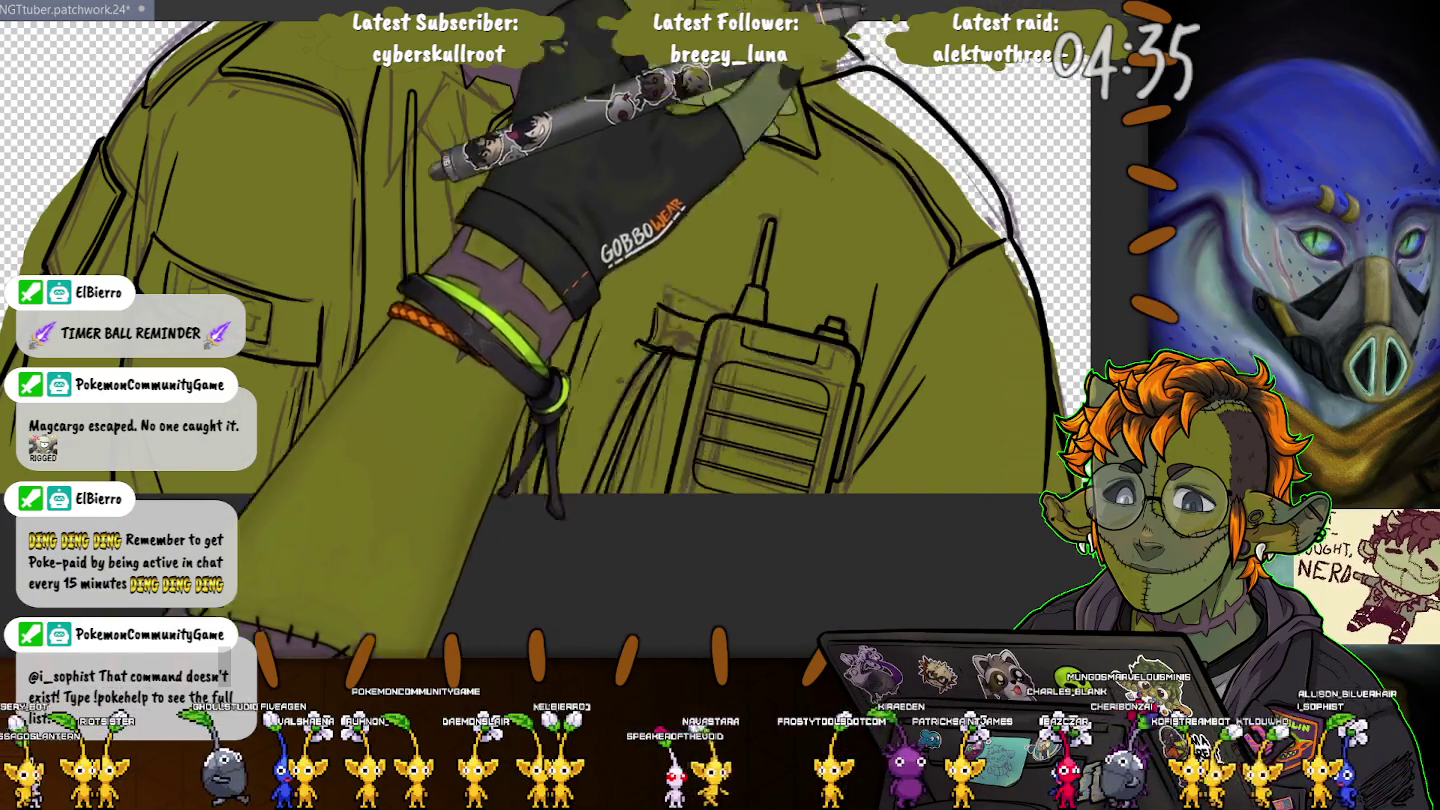
Step: Ink a short curved collar line beneath the goblin's stitched neck
{"action": "scroll", "coordinate": [656, 427], "scroll_direction": "up", "scroll_amount": 3}
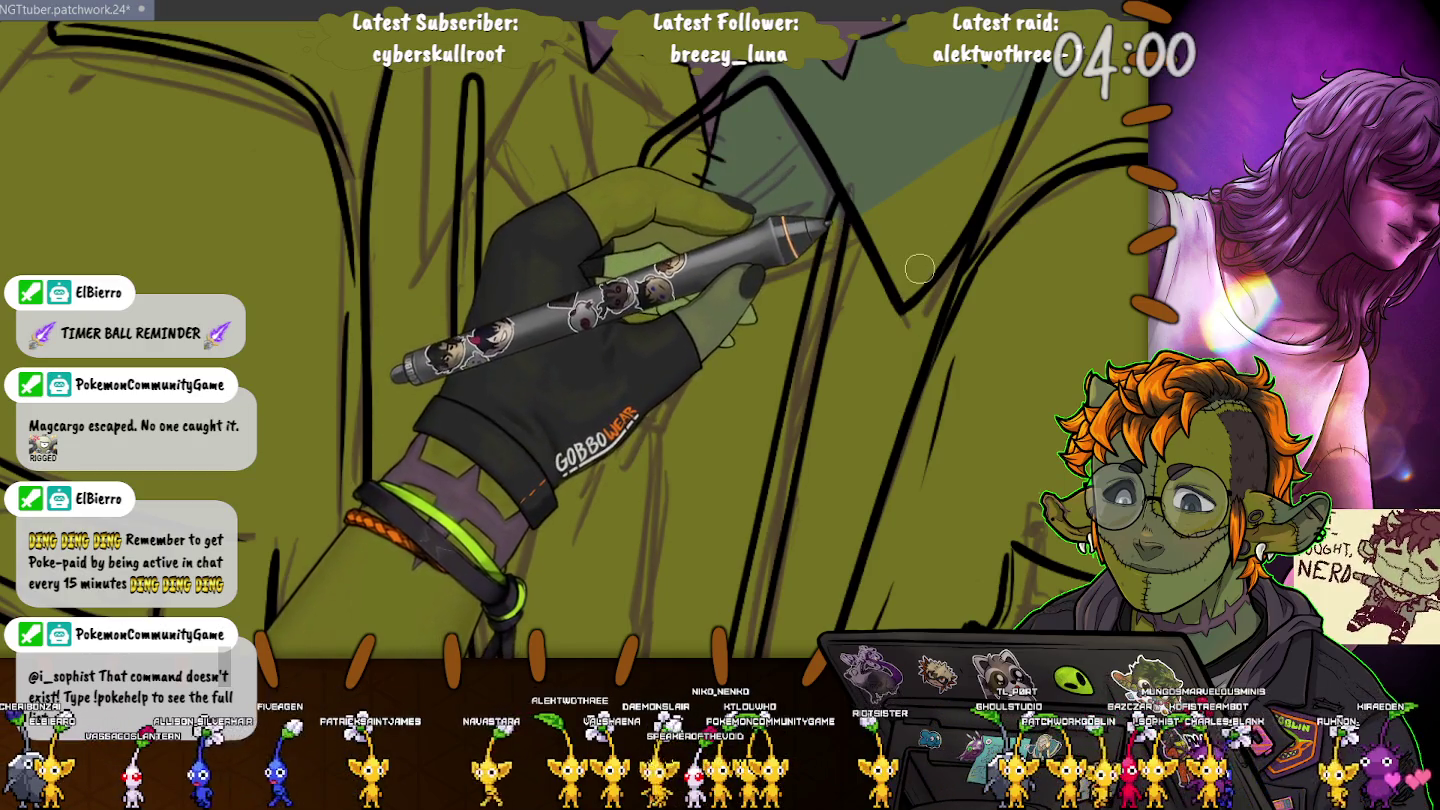
{"action": "left_click_drag", "start_coordinate": [902, 311], "coordinate": [524, 302]}
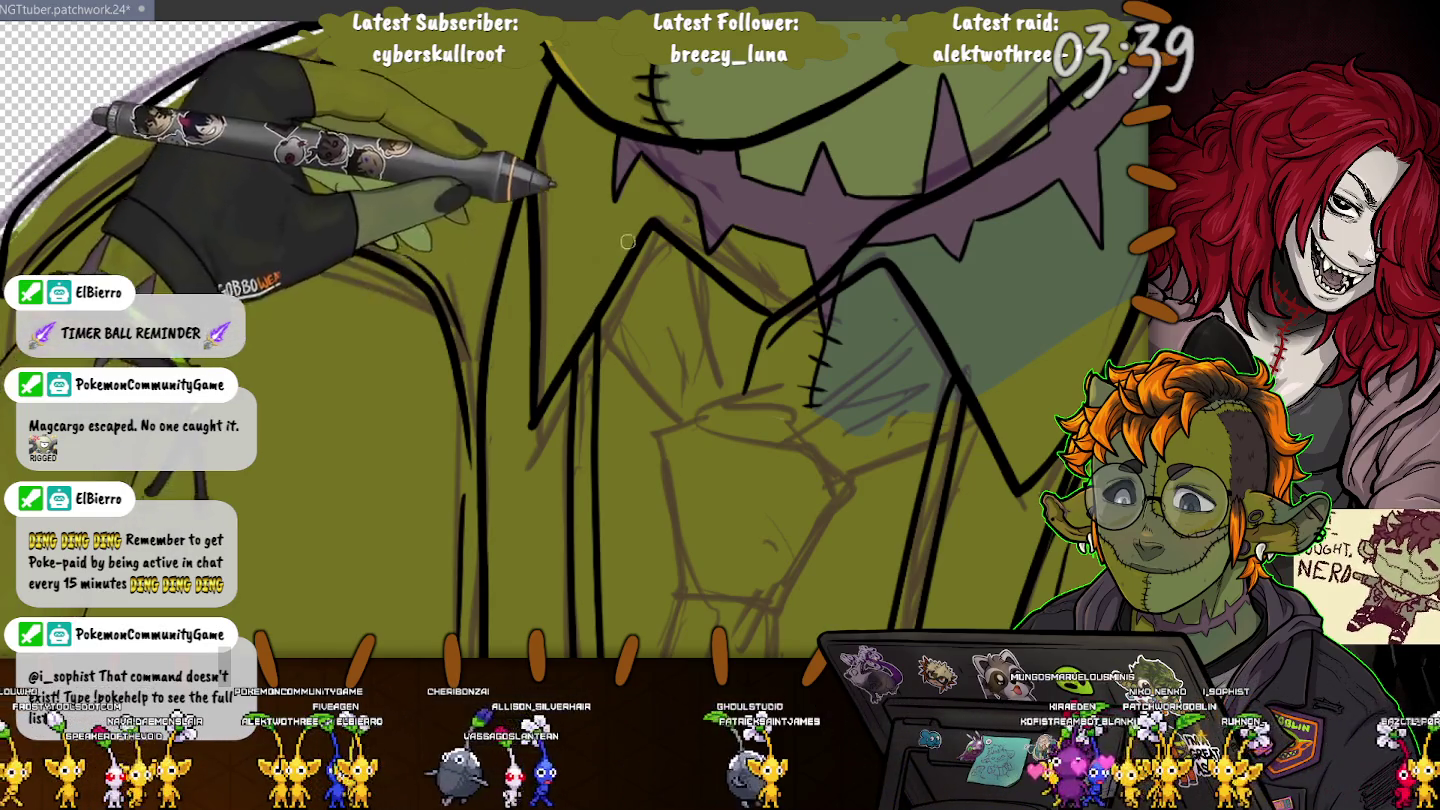
{"action": "mouse_move", "coordinate": [693, 412]}
{"action": "left_mouse_down"}
{"action": "mouse_move", "coordinate": [765, 405]}
{"action": "mouse_move", "coordinate": [810, 420]}
{"action": "left_mouse_up"}
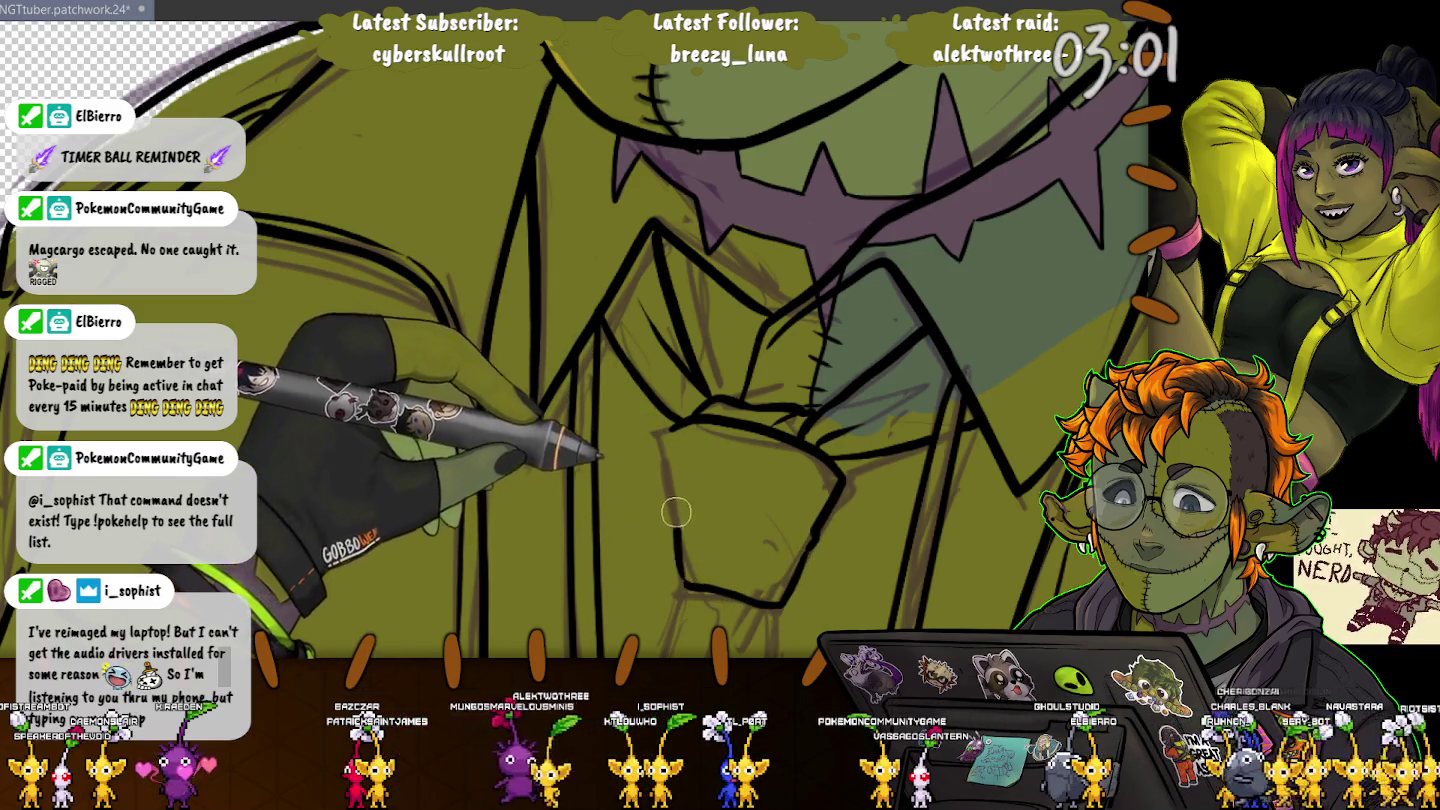
{"action": "scroll", "coordinate": [615, 428], "scroll_direction": "down", "scroll_amount": 5}
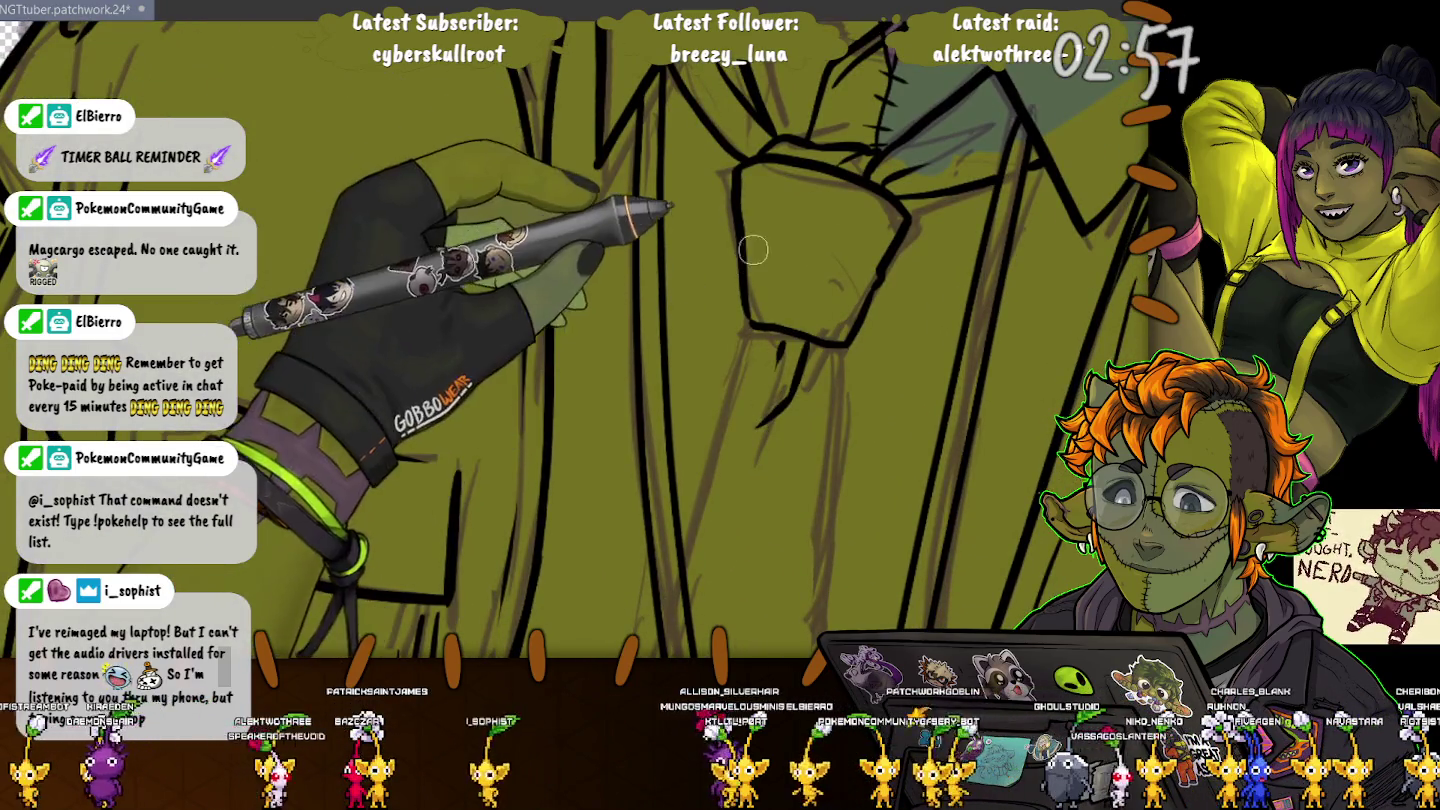
{"action": "scroll", "coordinate": [748, 304], "scroll_direction": "down", "scroll_amount": 3}
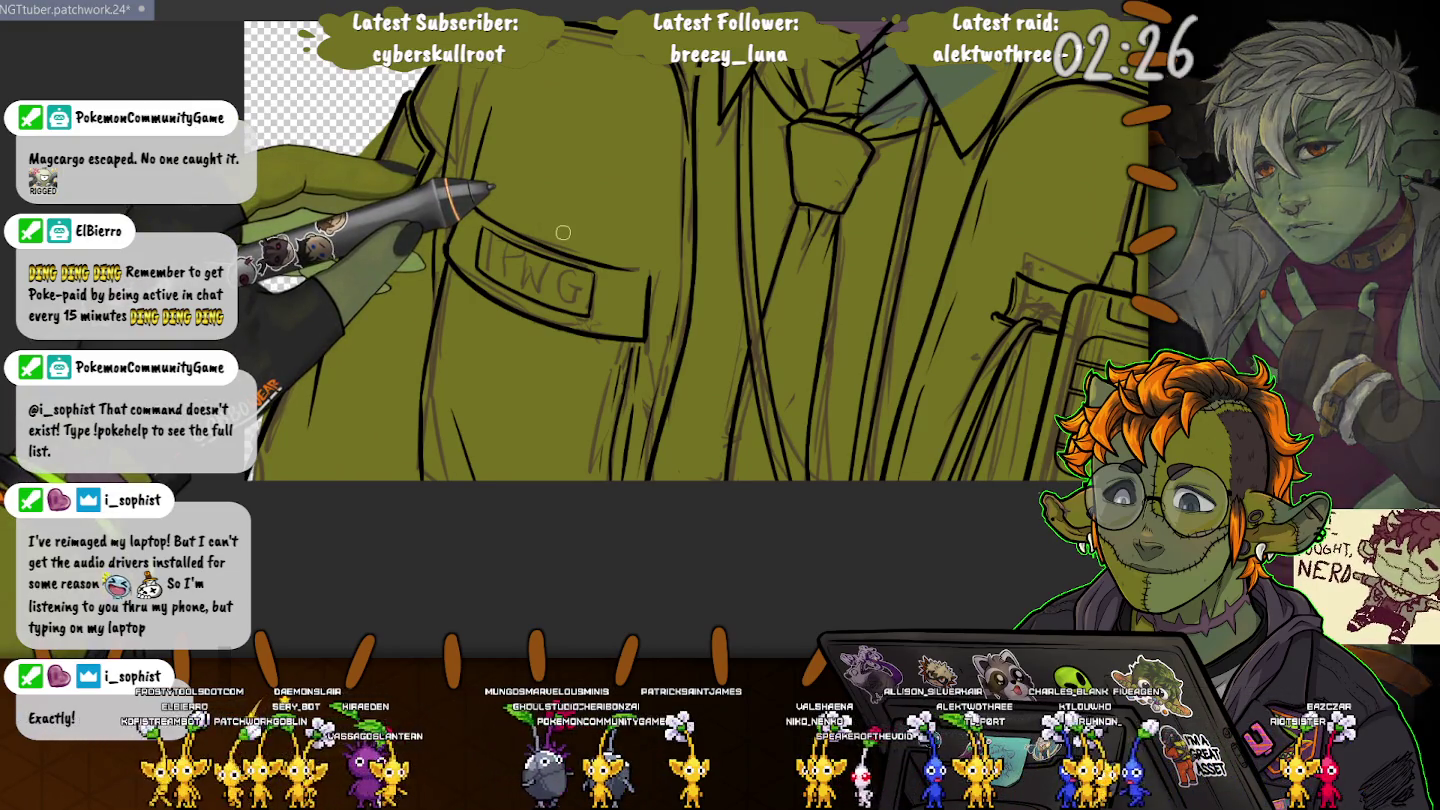
{"action": "scroll", "coordinate": [563, 232], "scroll_direction": "down", "scroll_amount": 3}
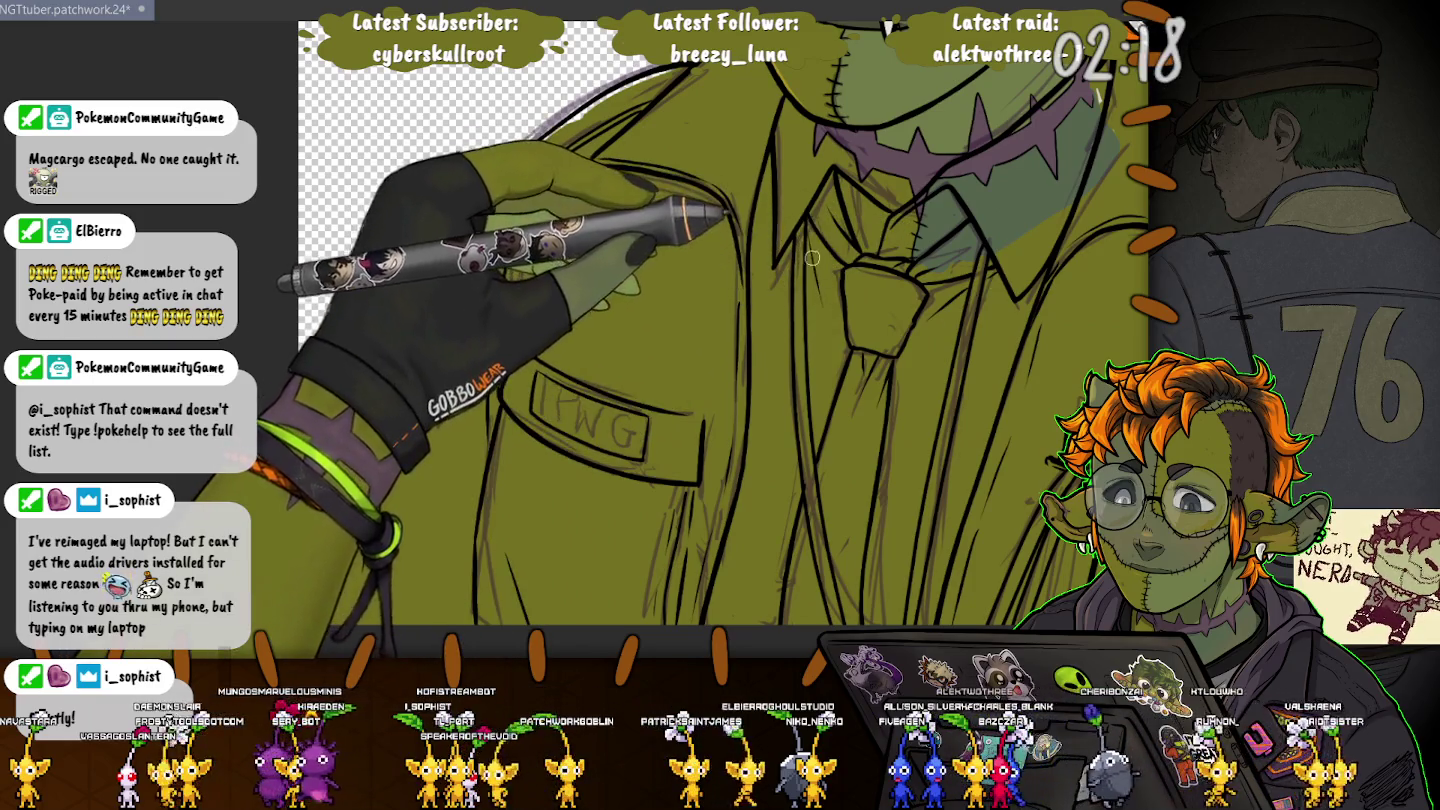
{"action": "scroll", "coordinate": [714, 167], "scroll_direction": "up", "scroll_amount": 3}
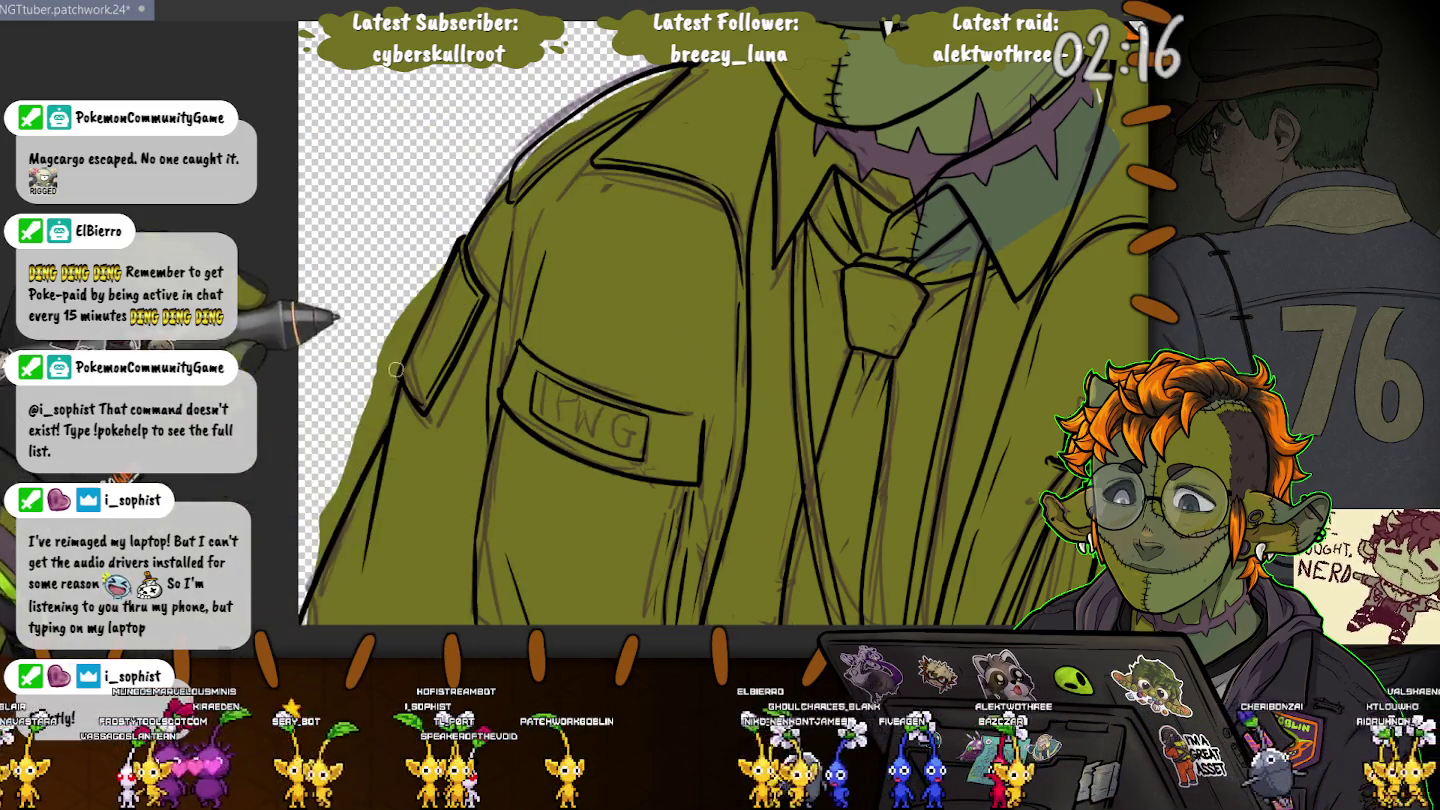
{"action": "scroll", "coordinate": [473, 433], "scroll_direction": "down", "scroll_amount": 3}
{"action": "scroll", "coordinate": [473, 433], "scroll_direction": "down", "scroll_amount": 2}
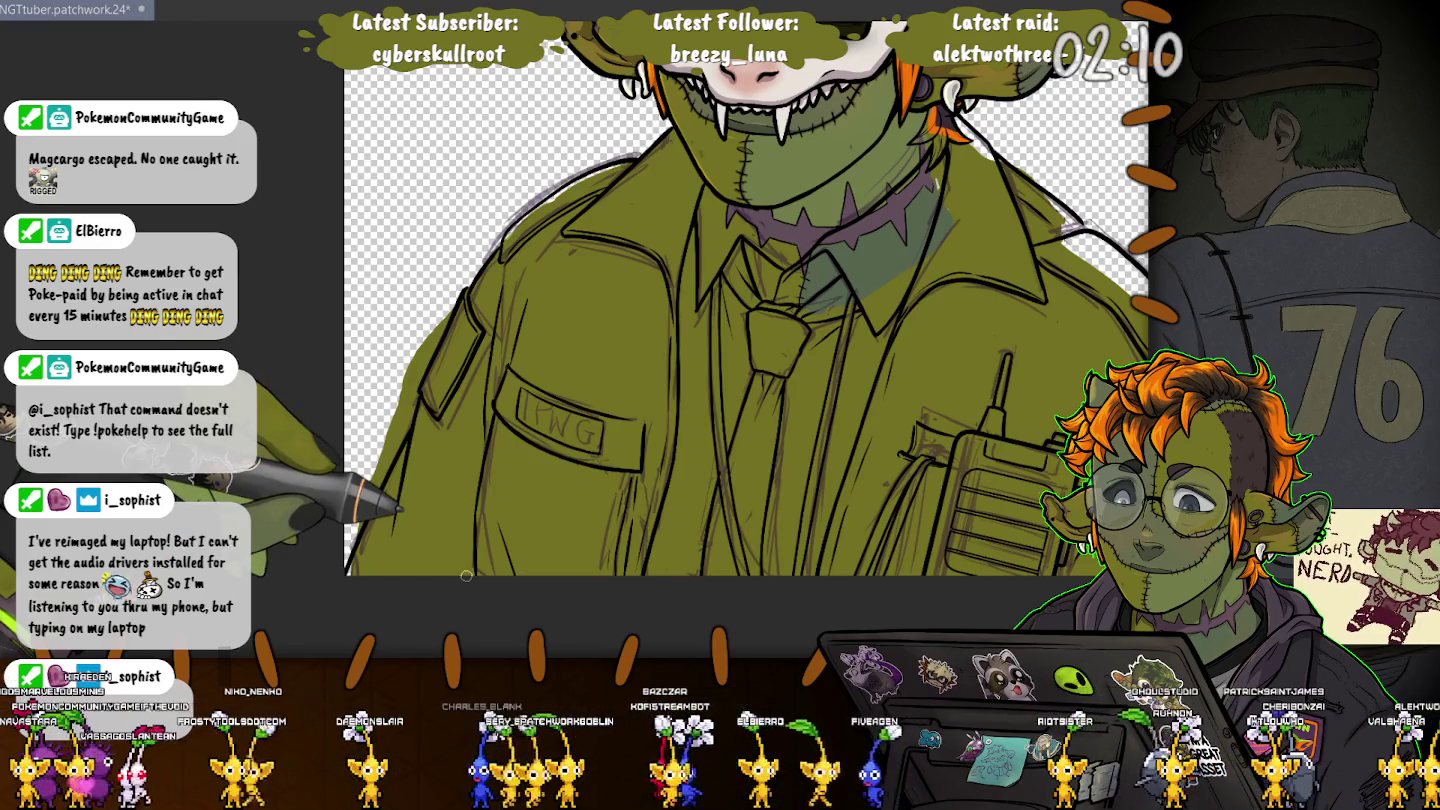
{"action": "scroll", "coordinate": [466, 576], "scroll_direction": "up", "scroll_amount": 2}
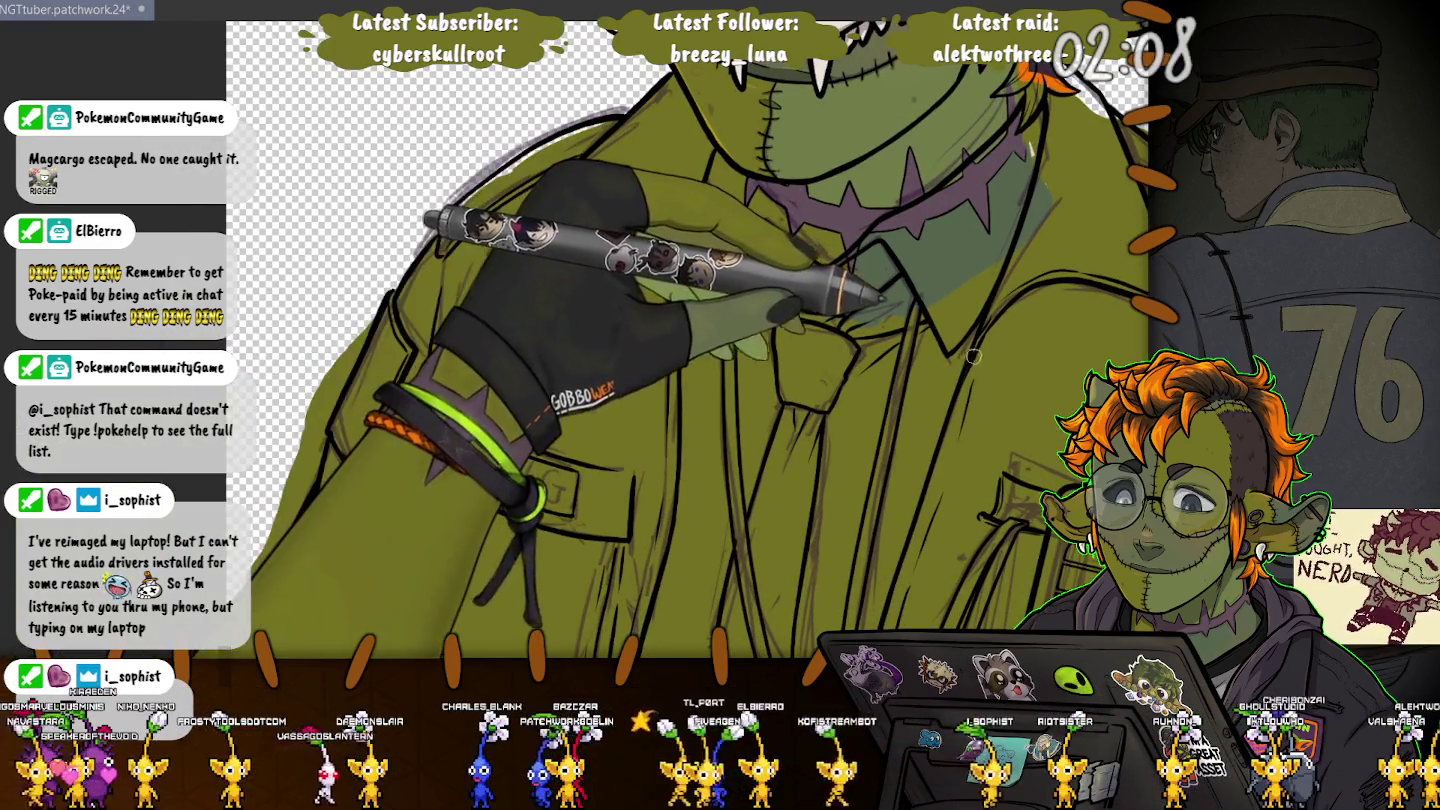
{"action": "scroll", "coordinate": [973, 355], "scroll_direction": "down", "scroll_amount": 1}
{"action": "scroll", "coordinate": [973, 355], "scroll_direction": "down", "scroll_amount": 1}
{"action": "scroll", "coordinate": [973, 355], "scroll_direction": "down", "scroll_amount": 1}
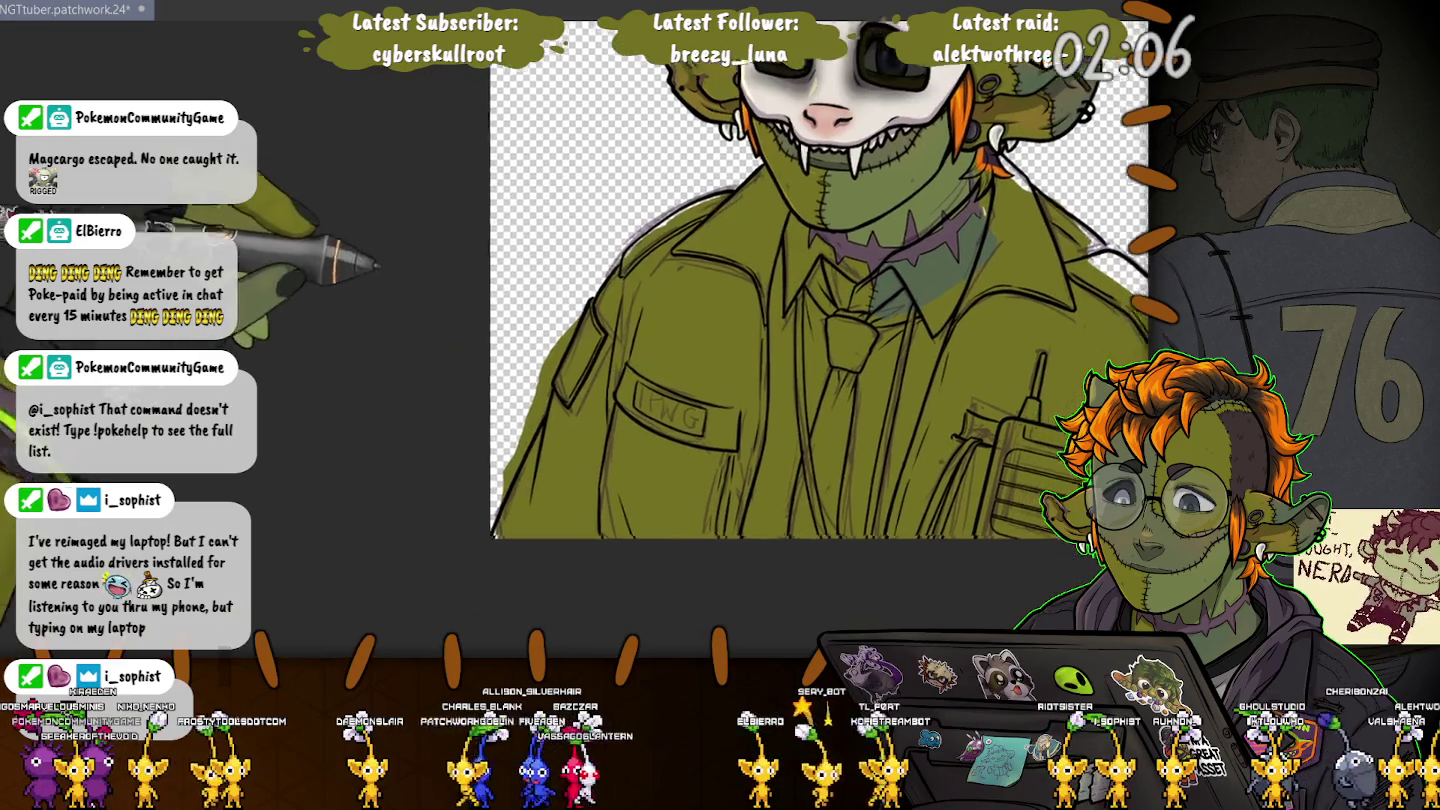
{"action": "scroll", "coordinate": [973, 355], "scroll_direction": "up", "scroll_amount": 1}
{"action": "scroll", "coordinate": [973, 355], "scroll_direction": "up", "scroll_amount": 1}
{"action": "scroll", "coordinate": [973, 355], "scroll_direction": "up", "scroll_amount": 1}
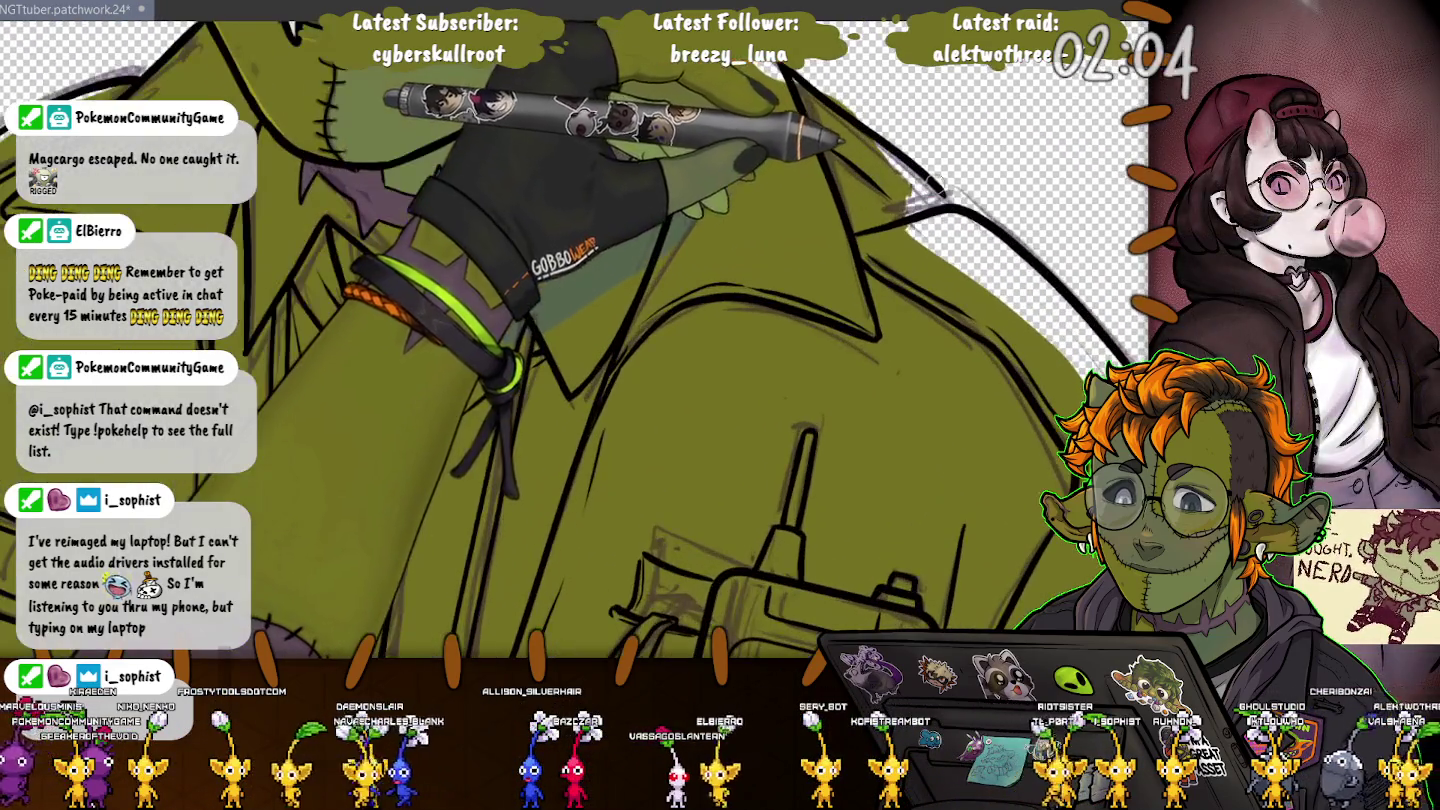
{"action": "scroll", "coordinate": [630, 300], "scroll_direction": "down", "scroll_amount": 3}
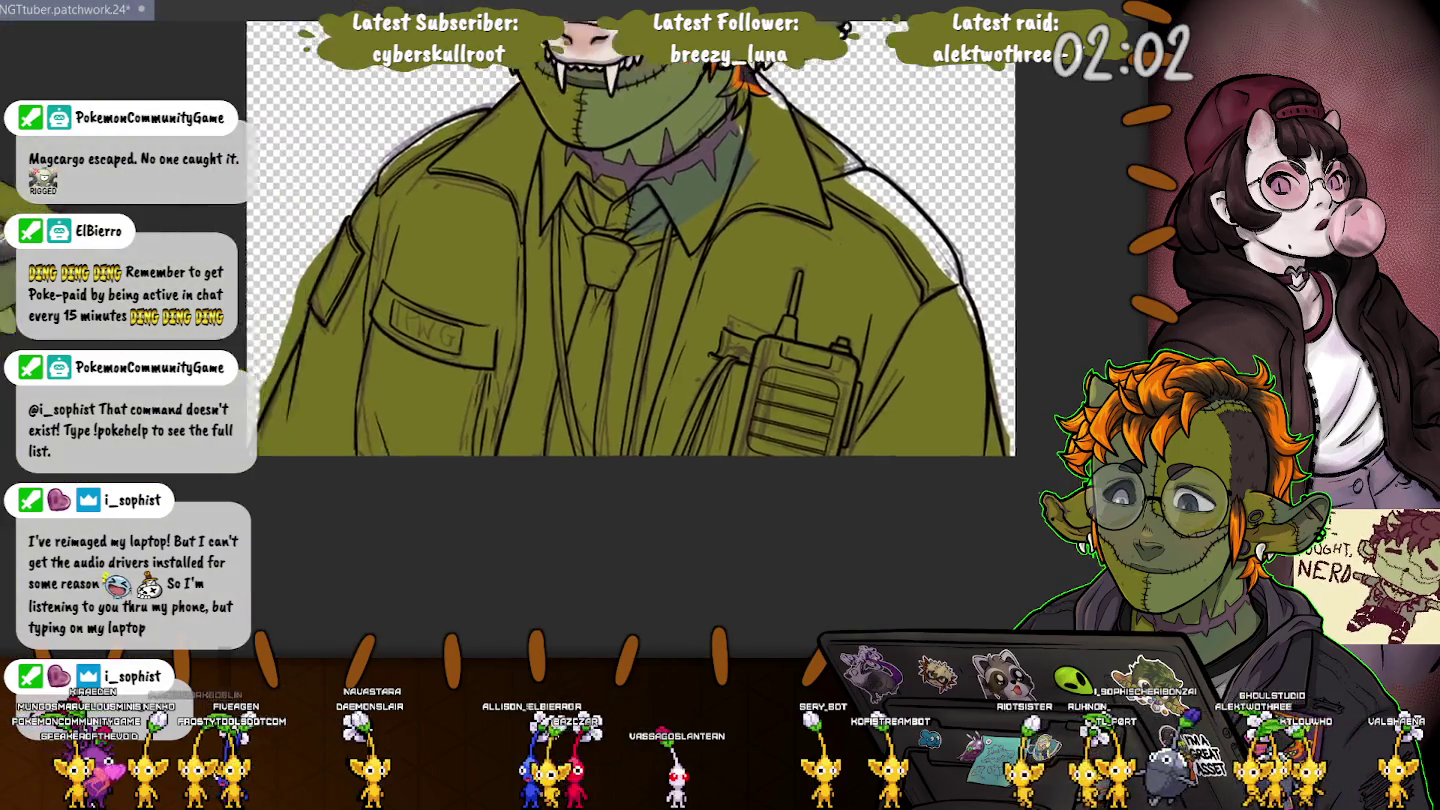
{"action": "left_click_drag", "start_coordinate": [176, 226], "coordinate": [369, 291]}
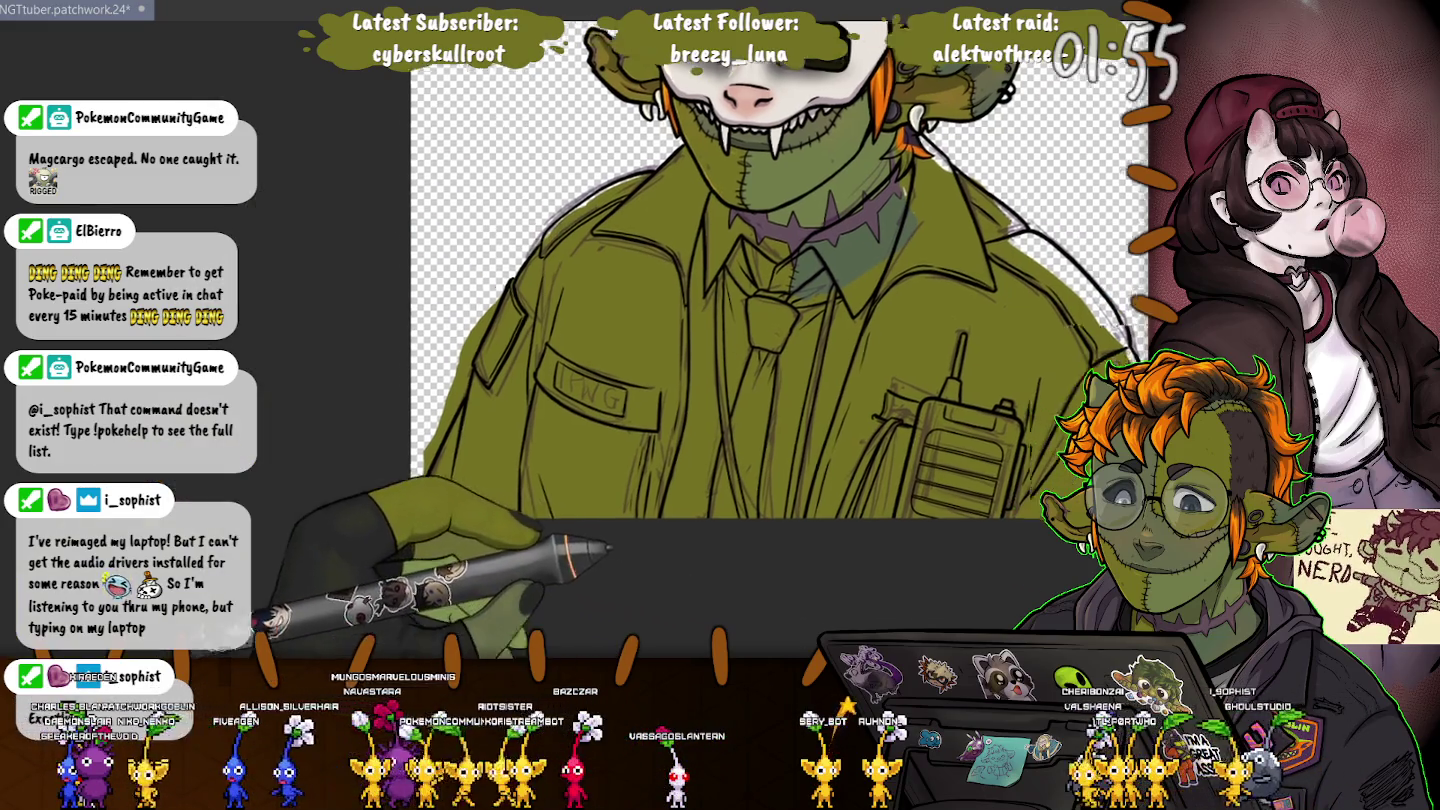
{"action": "left_click_drag", "start_coordinate": [698, 266], "coordinate": [623, 244]}
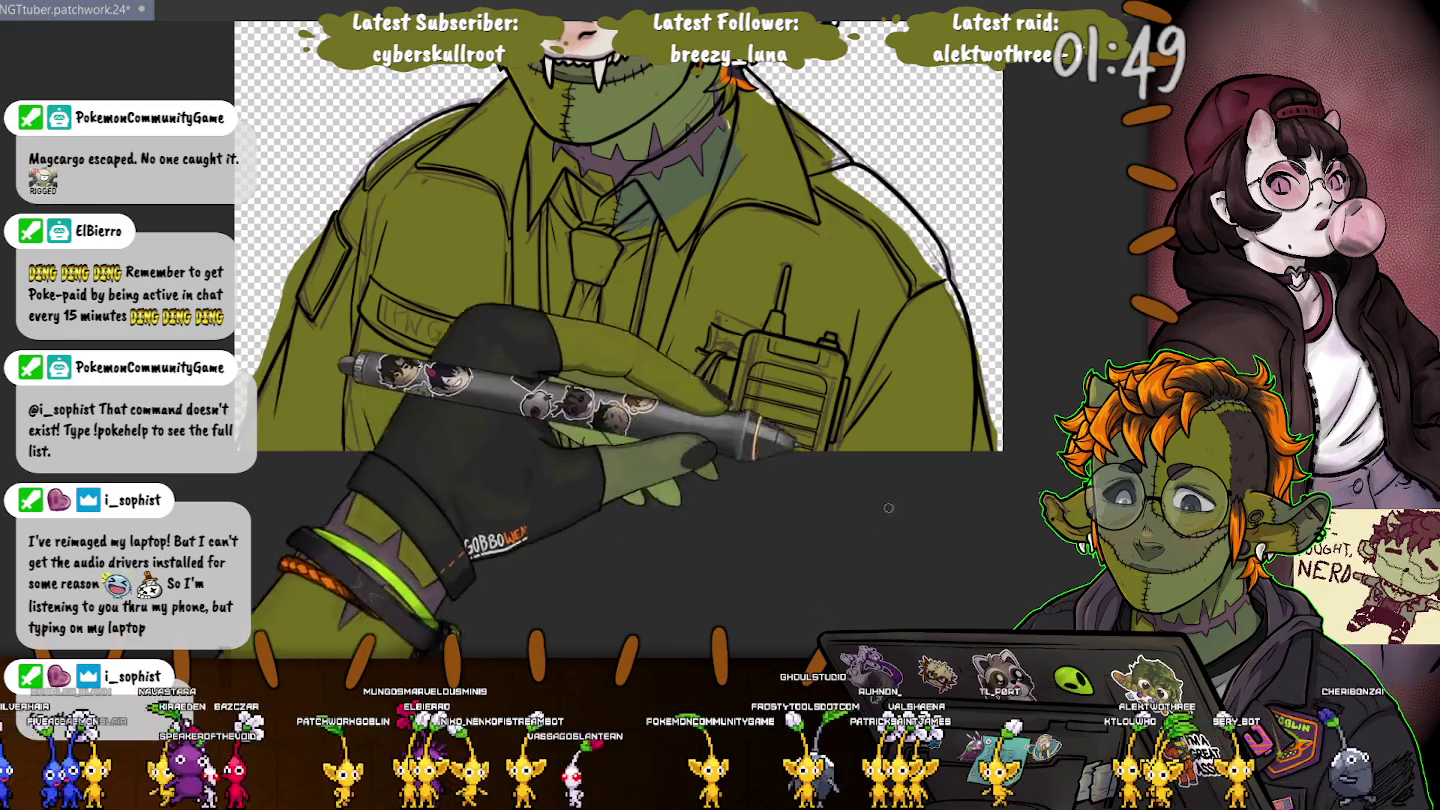
{"action": "scroll", "coordinate": [804, 583], "scroll_direction": "up", "scroll_amount": 2}
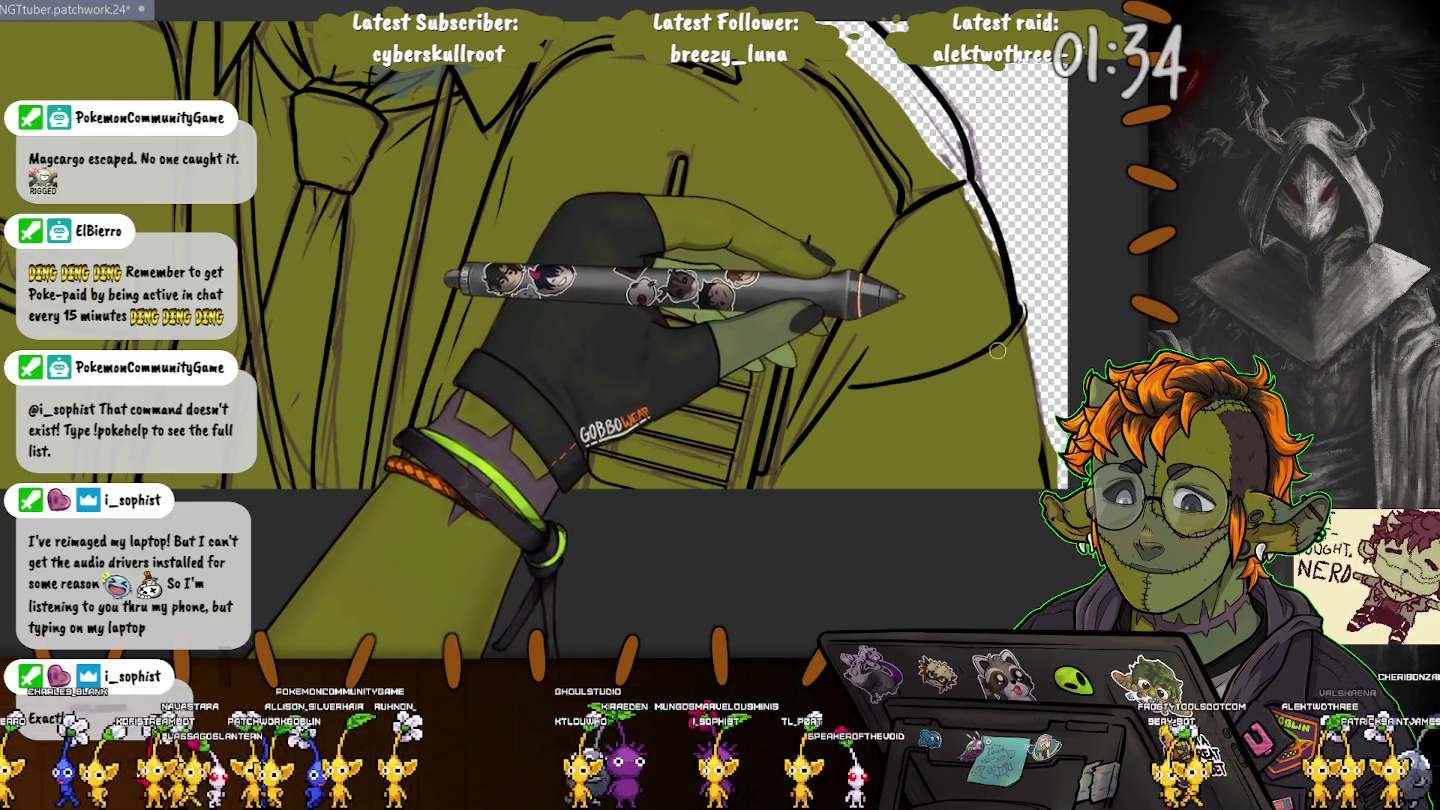
Step: Ink a vertical outline down the jacket's right side beside the walkie-talkie
{"action": "left_click_drag", "start_coordinate": [852, 391], "coordinate": [847, 478]}
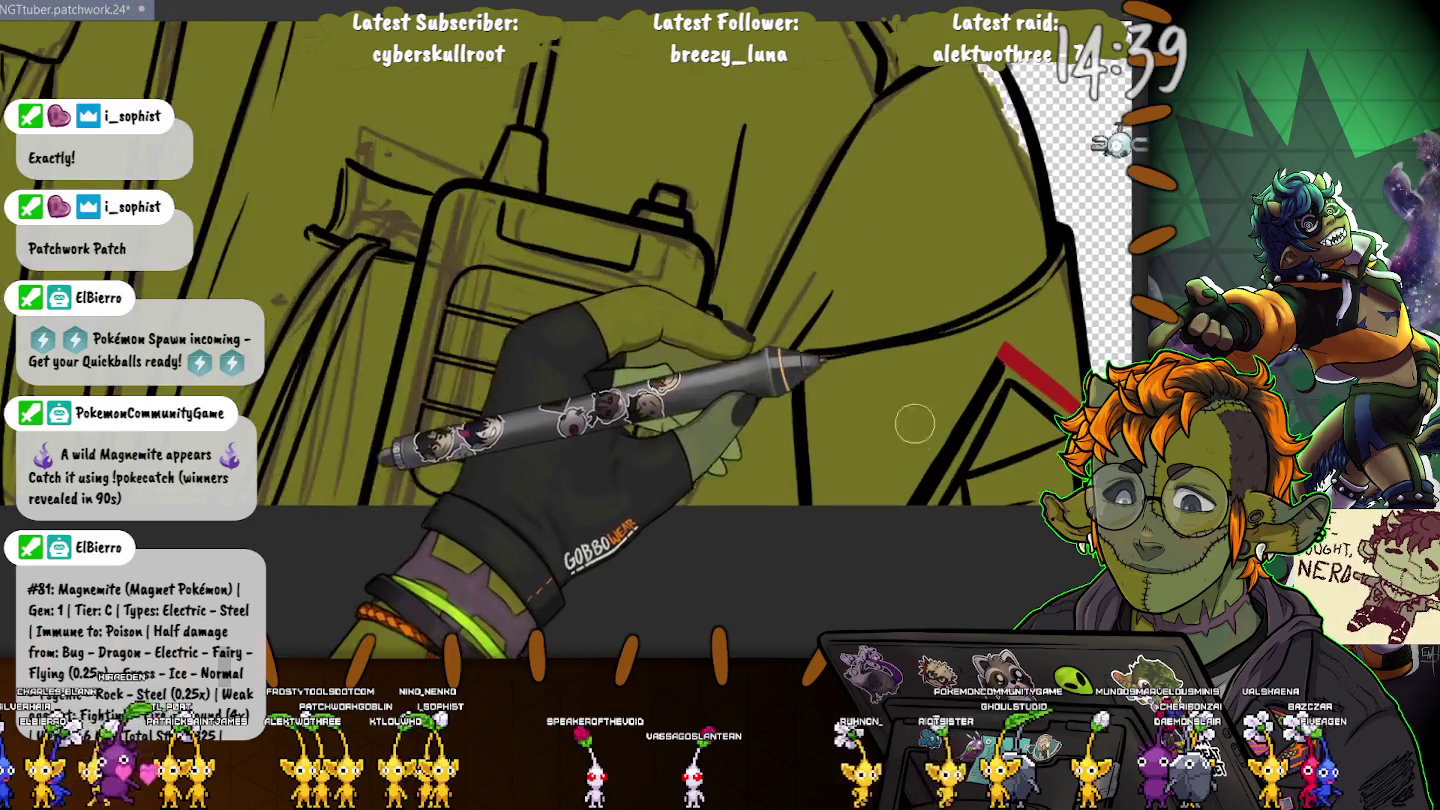
Step: Zoom in and out around the red sleeve stripe beside the radio to check it
{"action": "scroll", "coordinate": [952, 393], "scroll_direction": "up", "scroll_amount": 2}
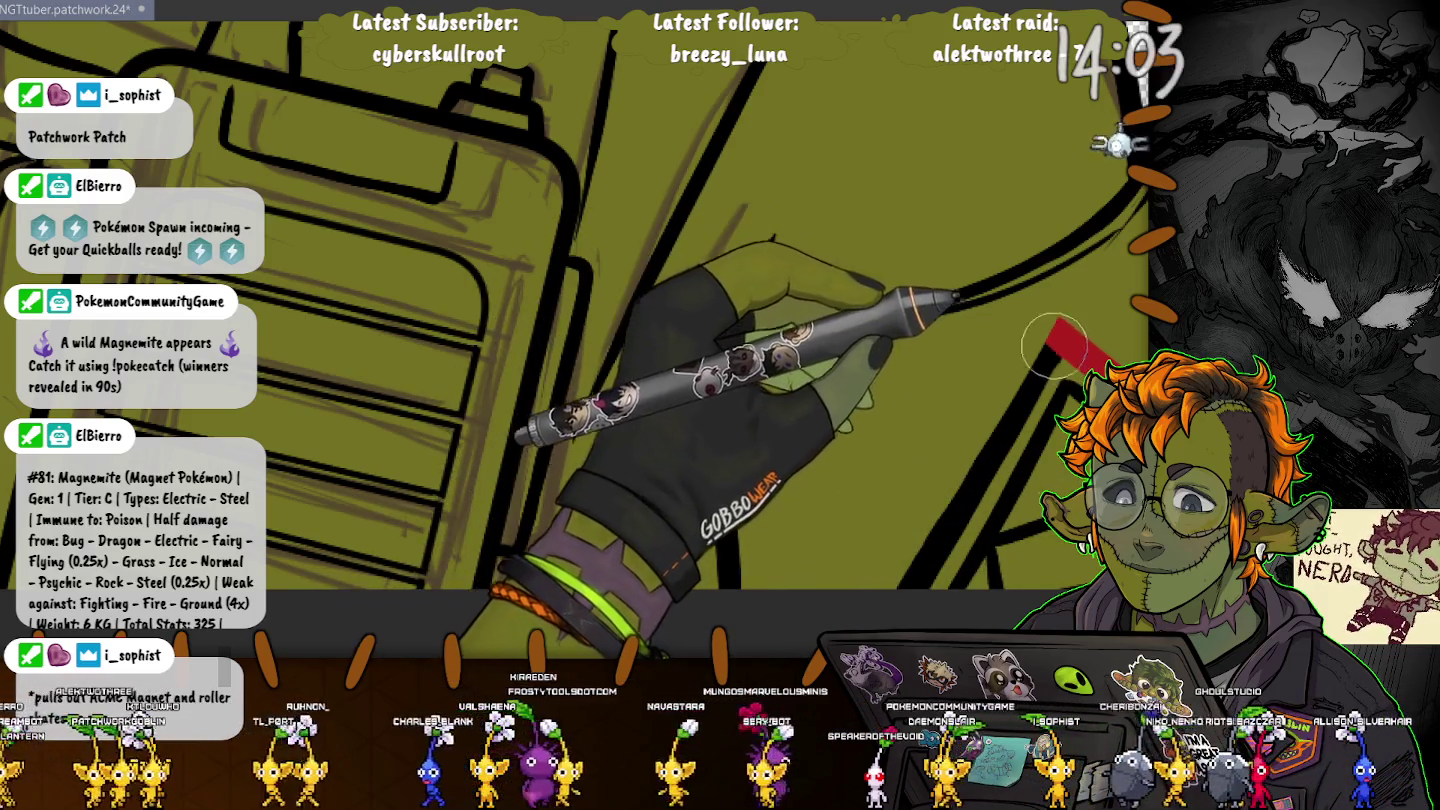
{"action": "scroll", "coordinate": [1053, 343], "scroll_direction": "up", "scroll_amount": 3}
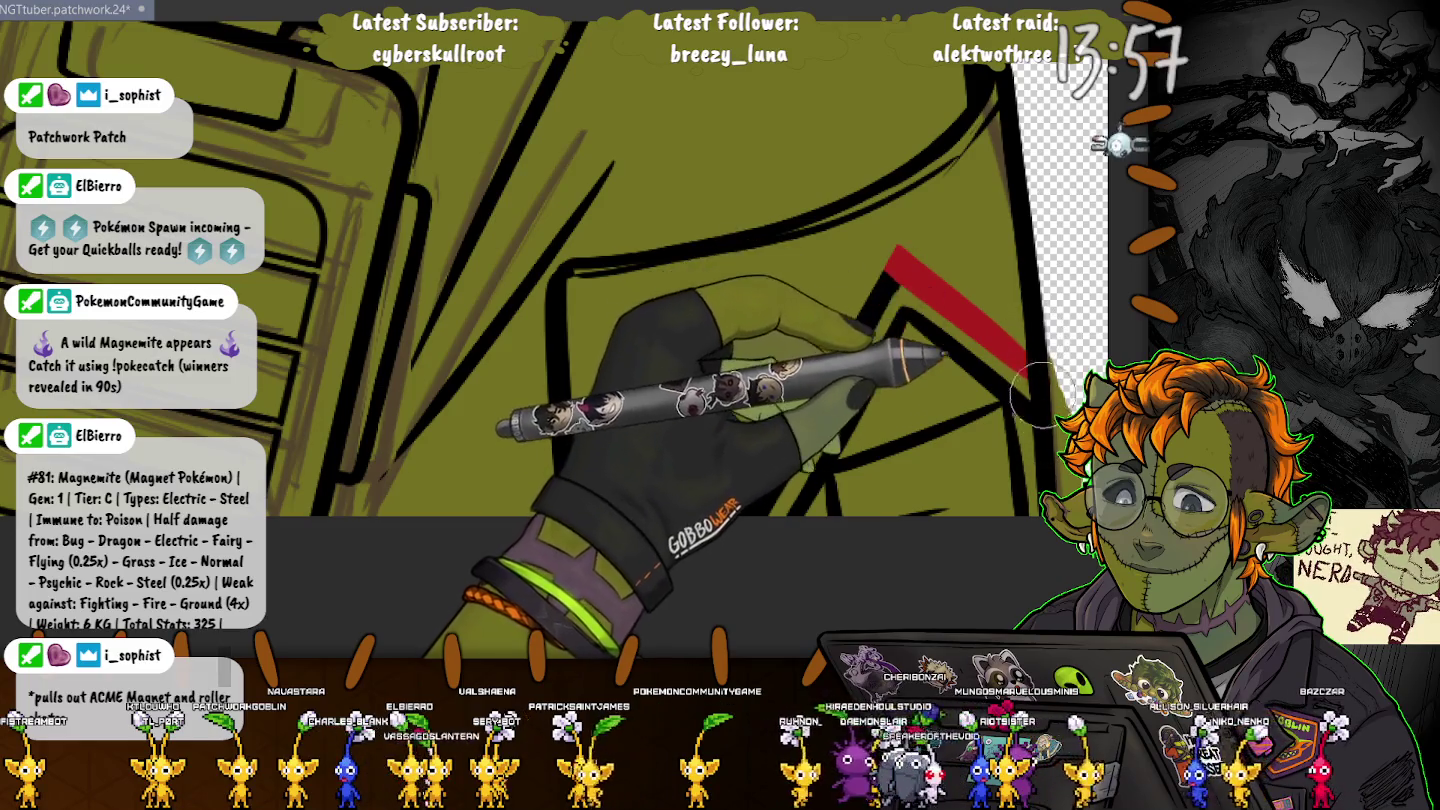
{"action": "scroll", "coordinate": [650, 486], "scroll_direction": "down", "scroll_amount": 3}
{"action": "scroll", "coordinate": [573, 584], "scroll_direction": "down", "scroll_amount": 3}
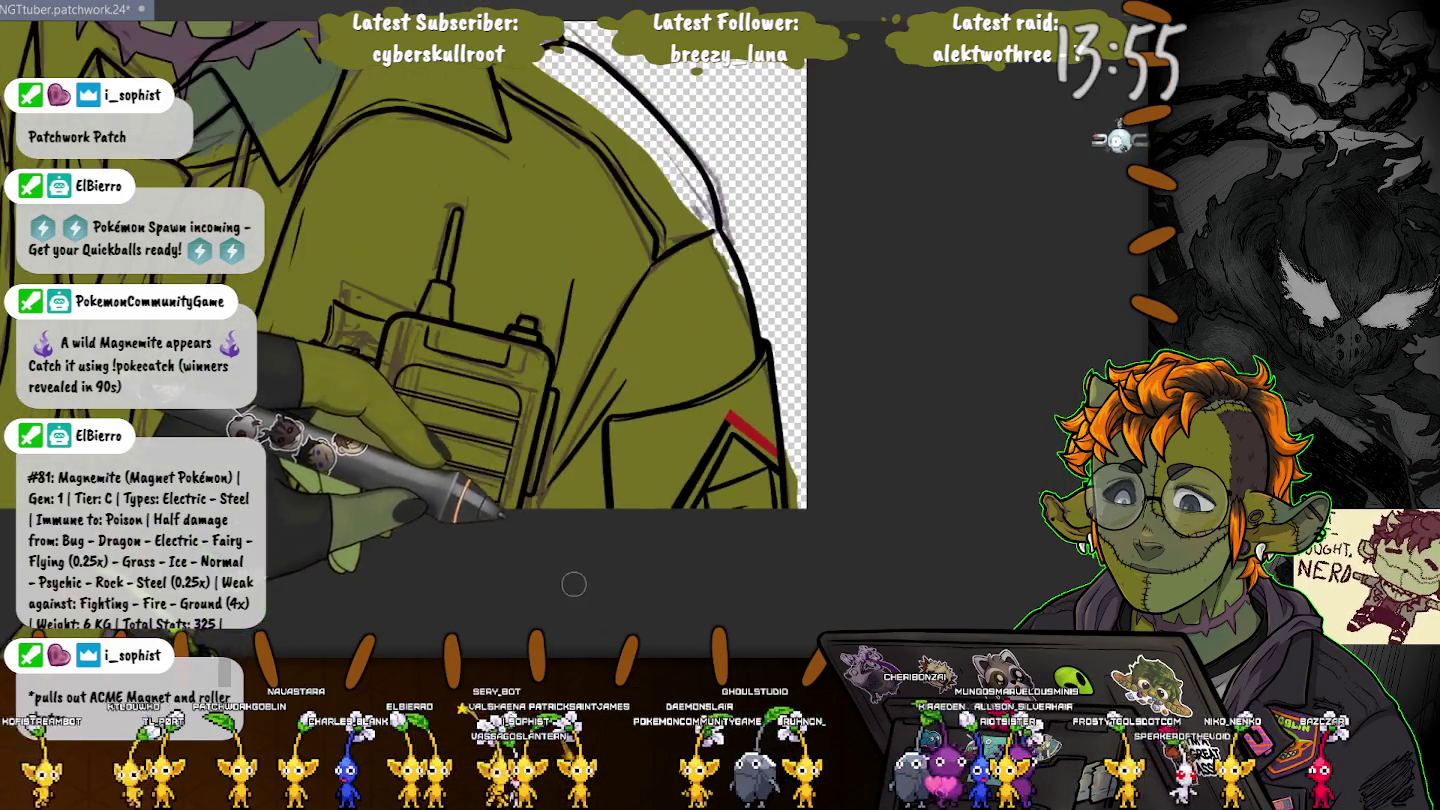
{"action": "scroll", "coordinate": [690, 605], "scroll_direction": "up", "scroll_amount": 3}
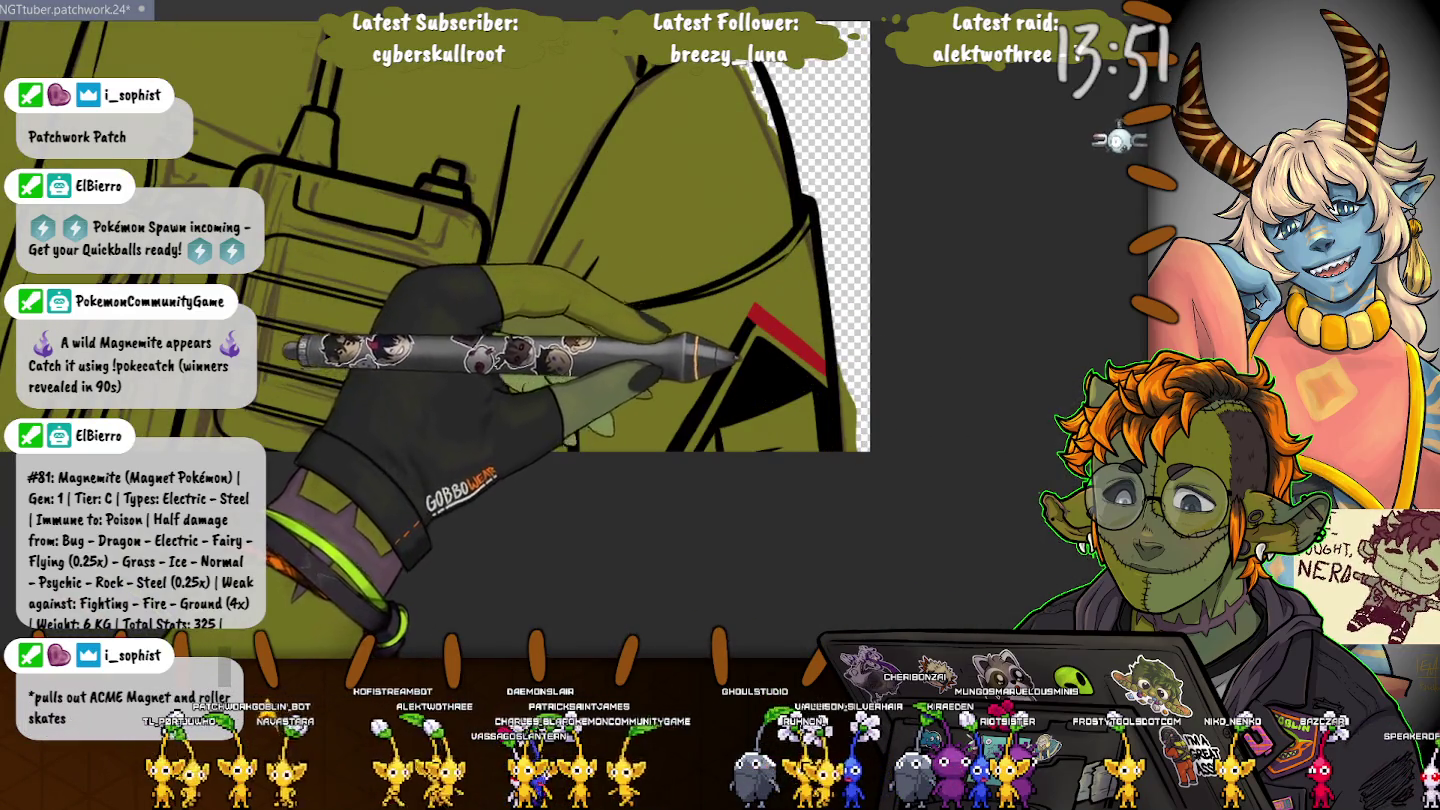
{"action": "scroll", "coordinate": [435, 240], "scroll_direction": "down", "scroll_amount": 3}
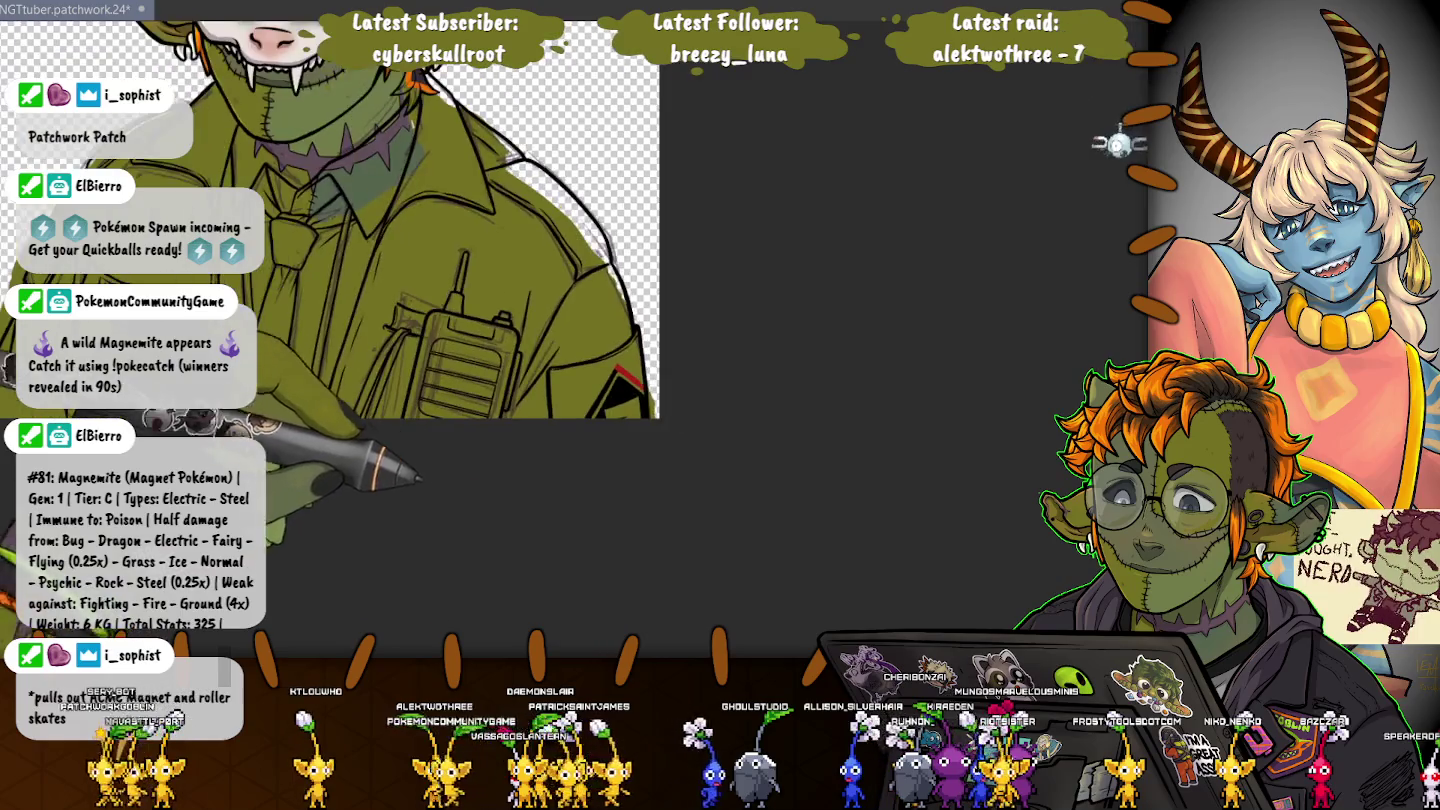
Step: Ink the chest pocket's rectangular outline behind the walkie-talkie, redrawing the top line higher
{"action": "scroll", "coordinate": [398, 278], "scroll_direction": "left", "scroll_amount": 3}
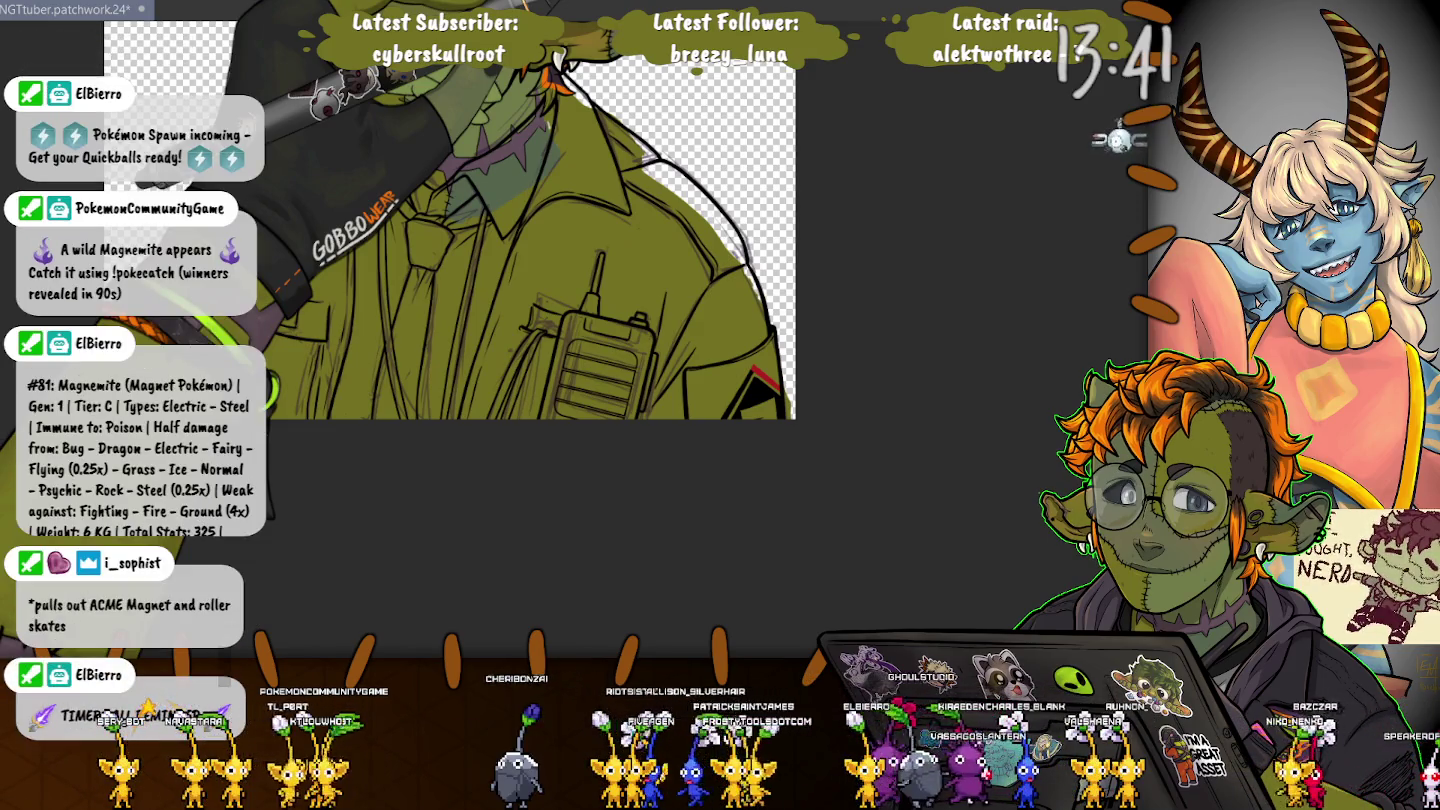
{"action": "scroll", "coordinate": [520, 300], "scroll_direction": "up", "scroll_amount": 2}
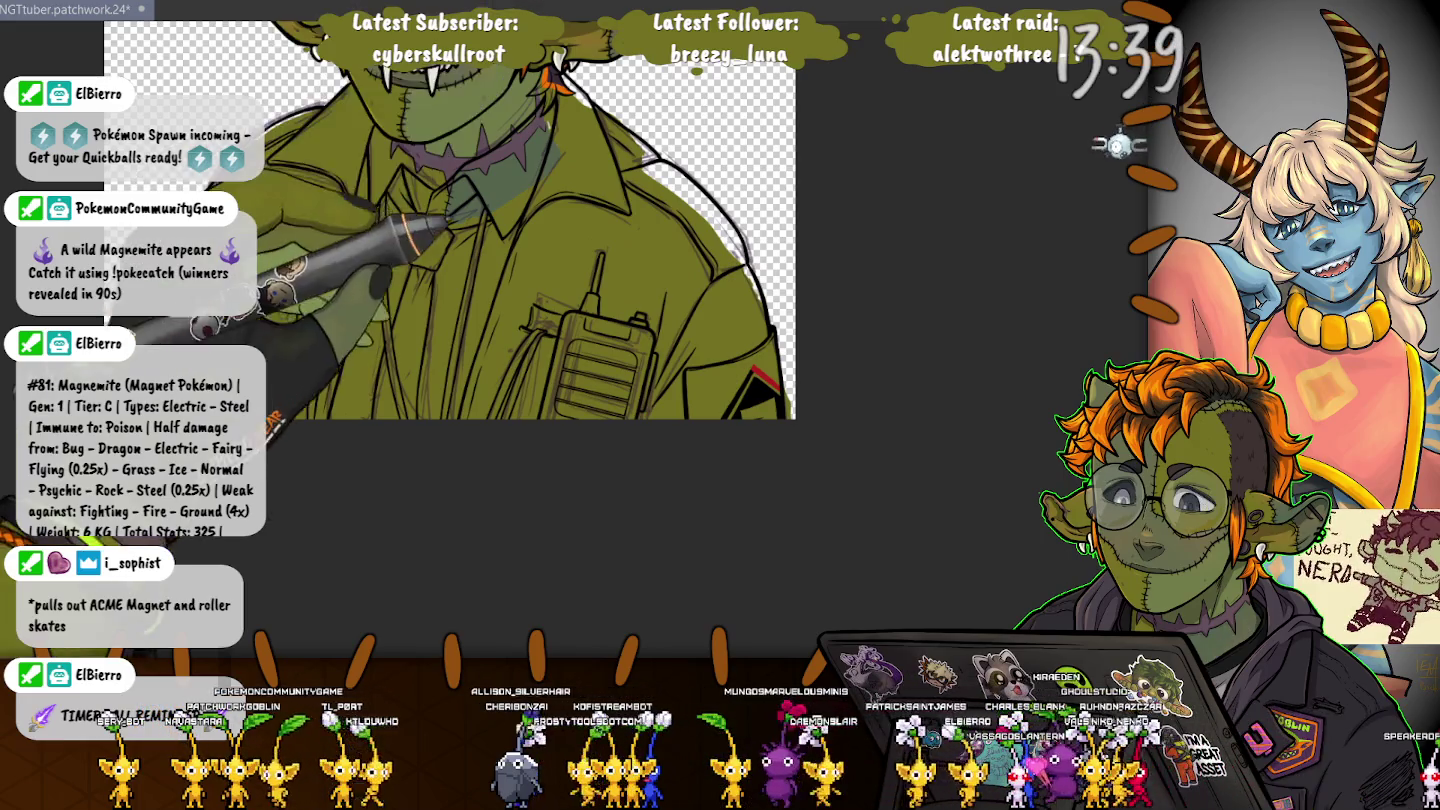
{"action": "scroll", "coordinate": [520, 300], "scroll_direction": "up", "scroll_amount": 2}
{"action": "scroll", "coordinate": [520, 300], "scroll_direction": "up", "scroll_amount": 3}
{"action": "scroll", "coordinate": [520, 300], "scroll_direction": "up", "scroll_amount": 2}
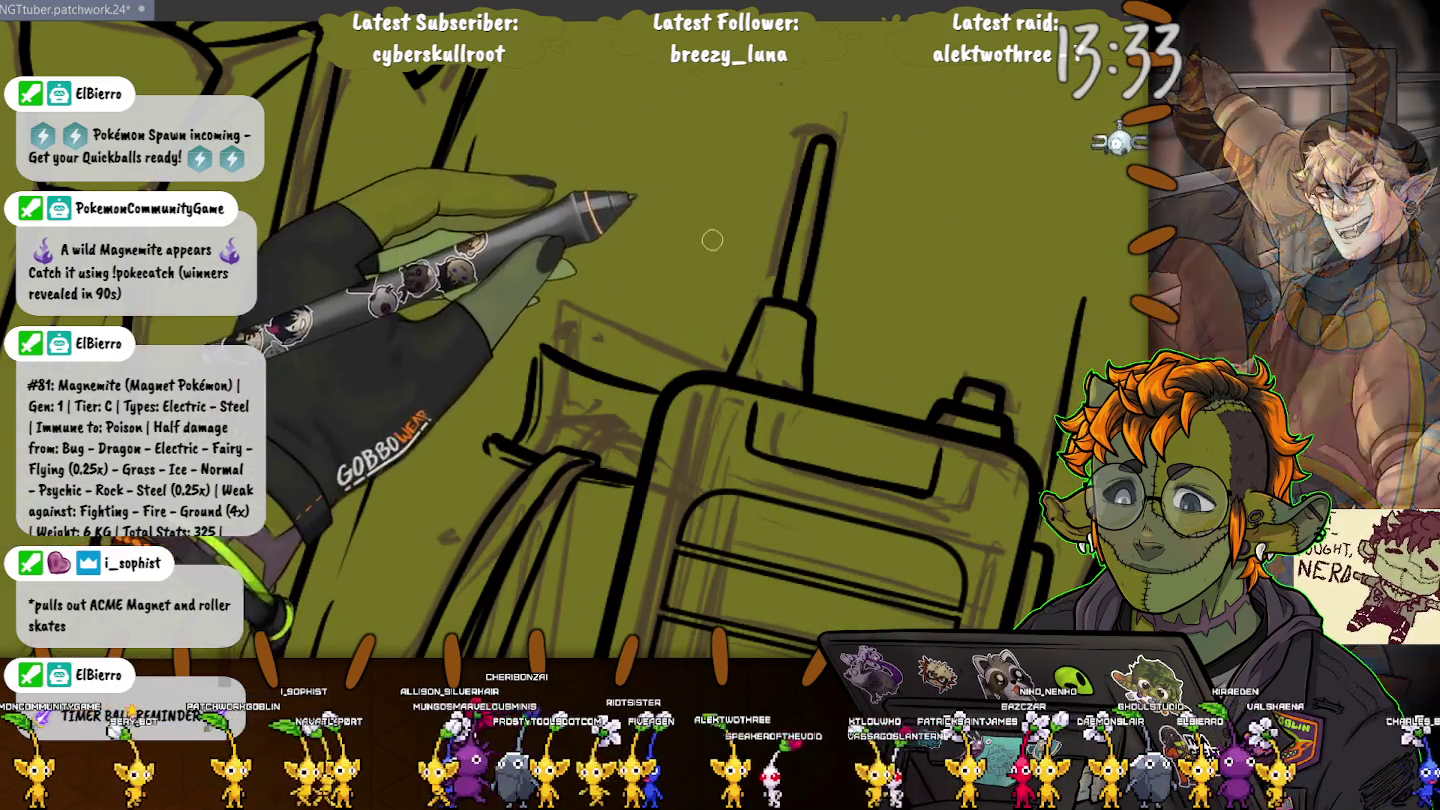
{"action": "left_click_drag", "start_coordinate": [775, 250], "coordinate": [577, 208]}
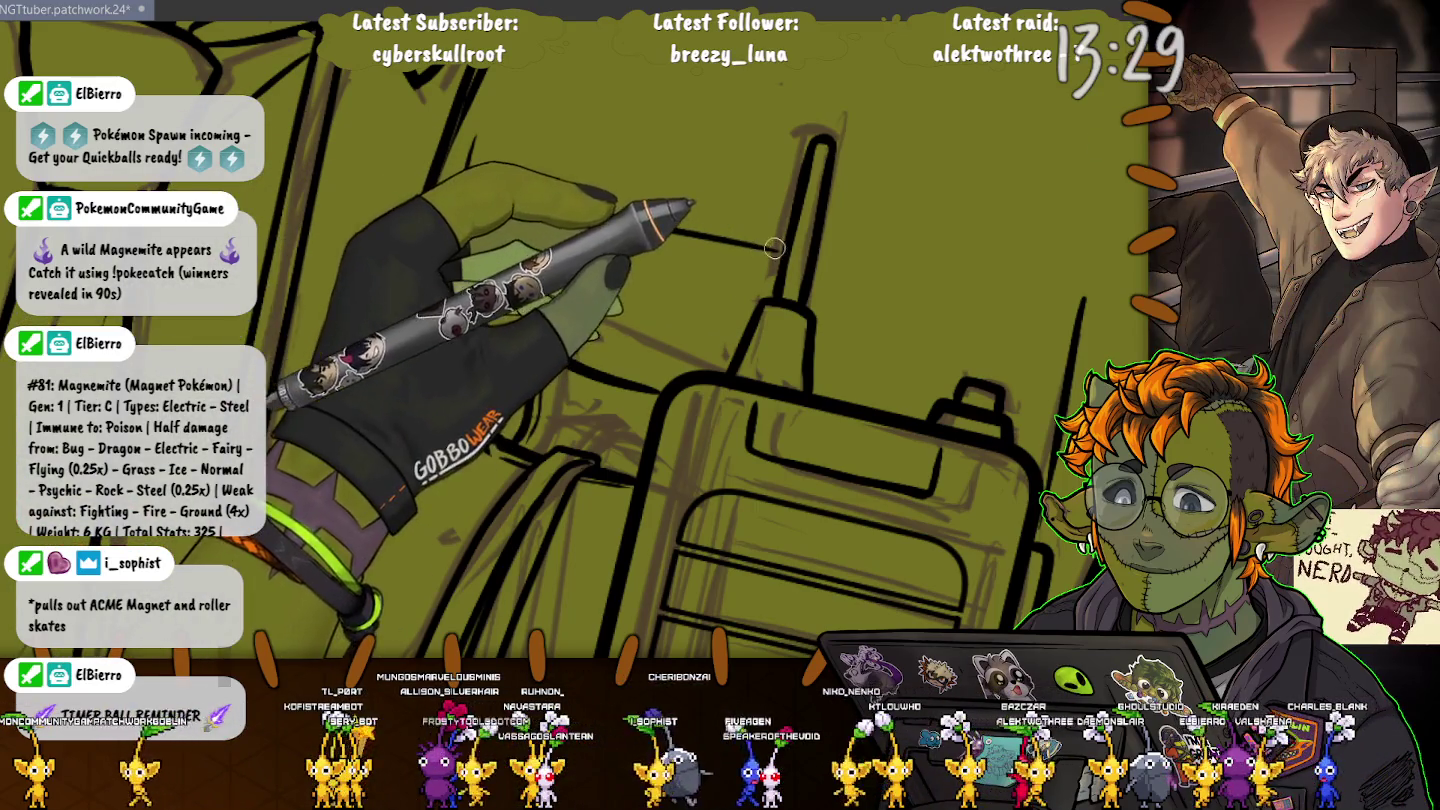
{"action": "mouse_move", "coordinate": [850, 262]}
{"action": "left_mouse_down"}
{"action": "mouse_move", "coordinate": [1000, 313]}
{"action": "mouse_move", "coordinate": [1000, 392]}
{"action": "left_mouse_up"}
{"action": "key", "text": "ctrl+z"}
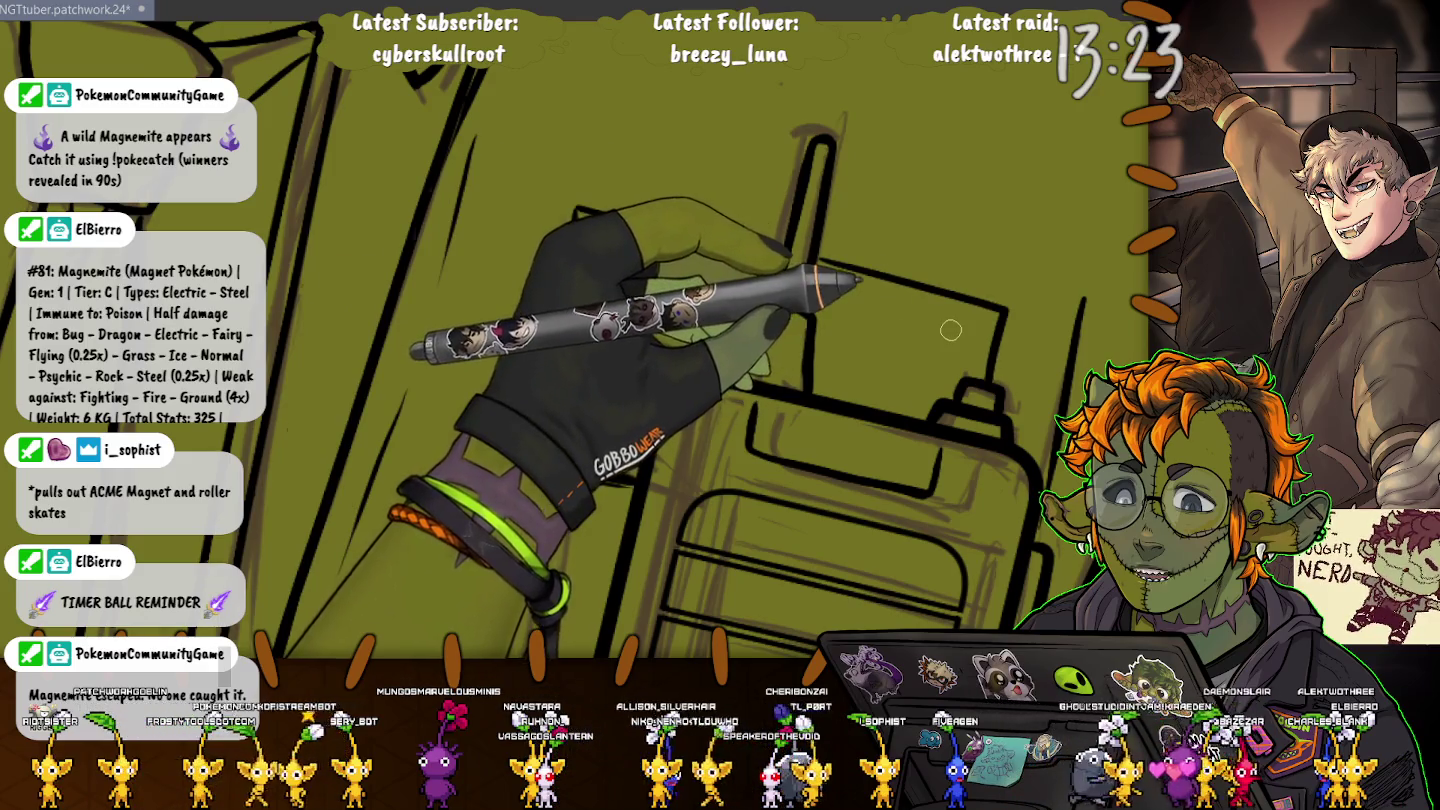
{"action": "left_click_drag", "start_coordinate": [900, 273], "coordinate": [1009, 303]}
{"action": "left_click_drag", "start_coordinate": [817, 259], "coordinate": [1015, 300]}
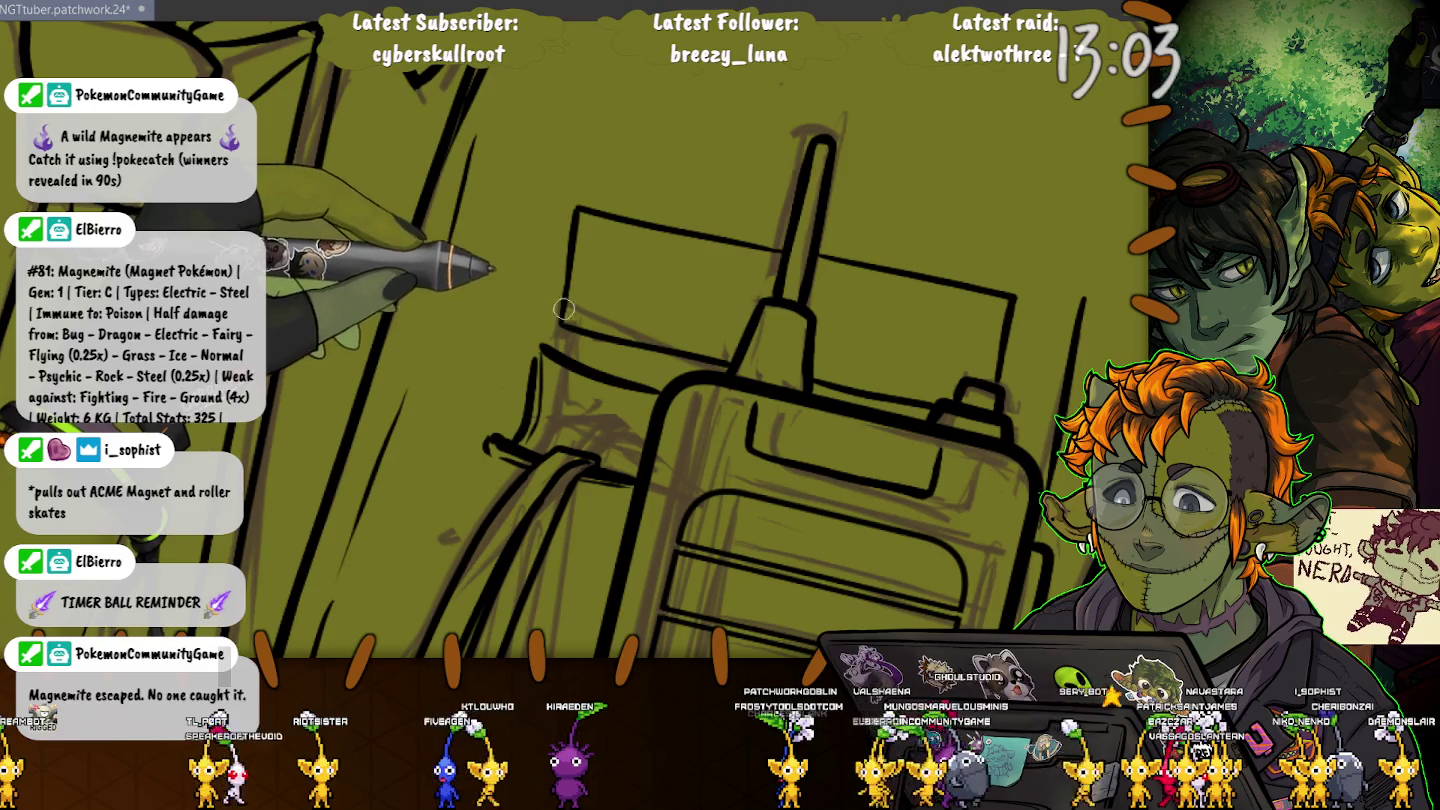
{"action": "scroll", "coordinate": [580, 345], "scroll_direction": "down", "scroll_amount": 3}
{"action": "scroll", "coordinate": [599, 506], "scroll_direction": "down", "scroll_amount": 2}
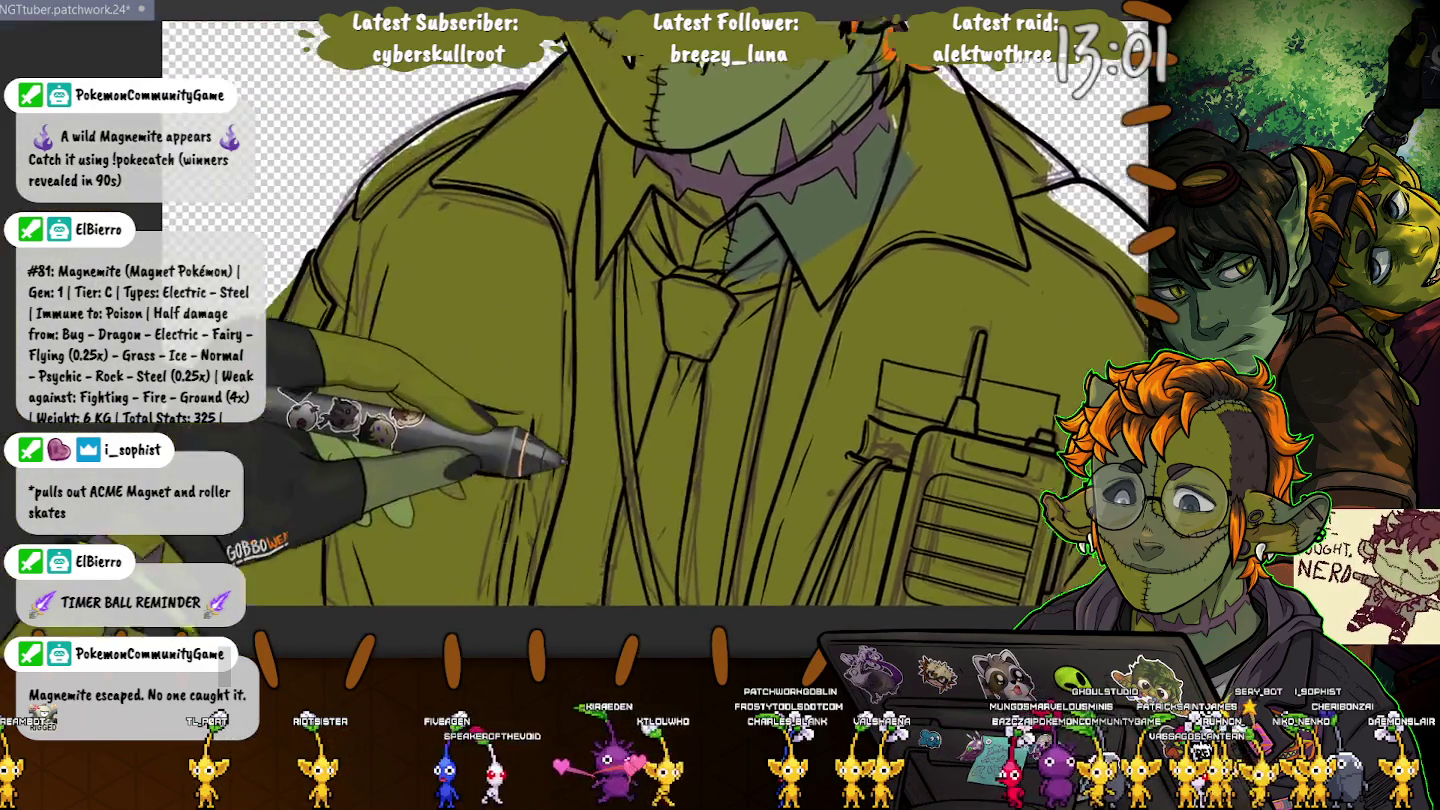
{"action": "scroll", "coordinate": [599, 506], "scroll_direction": "down", "scroll_amount": 1}
{"action": "scroll", "coordinate": [599, 506], "scroll_direction": "down", "scroll_amount": 1}
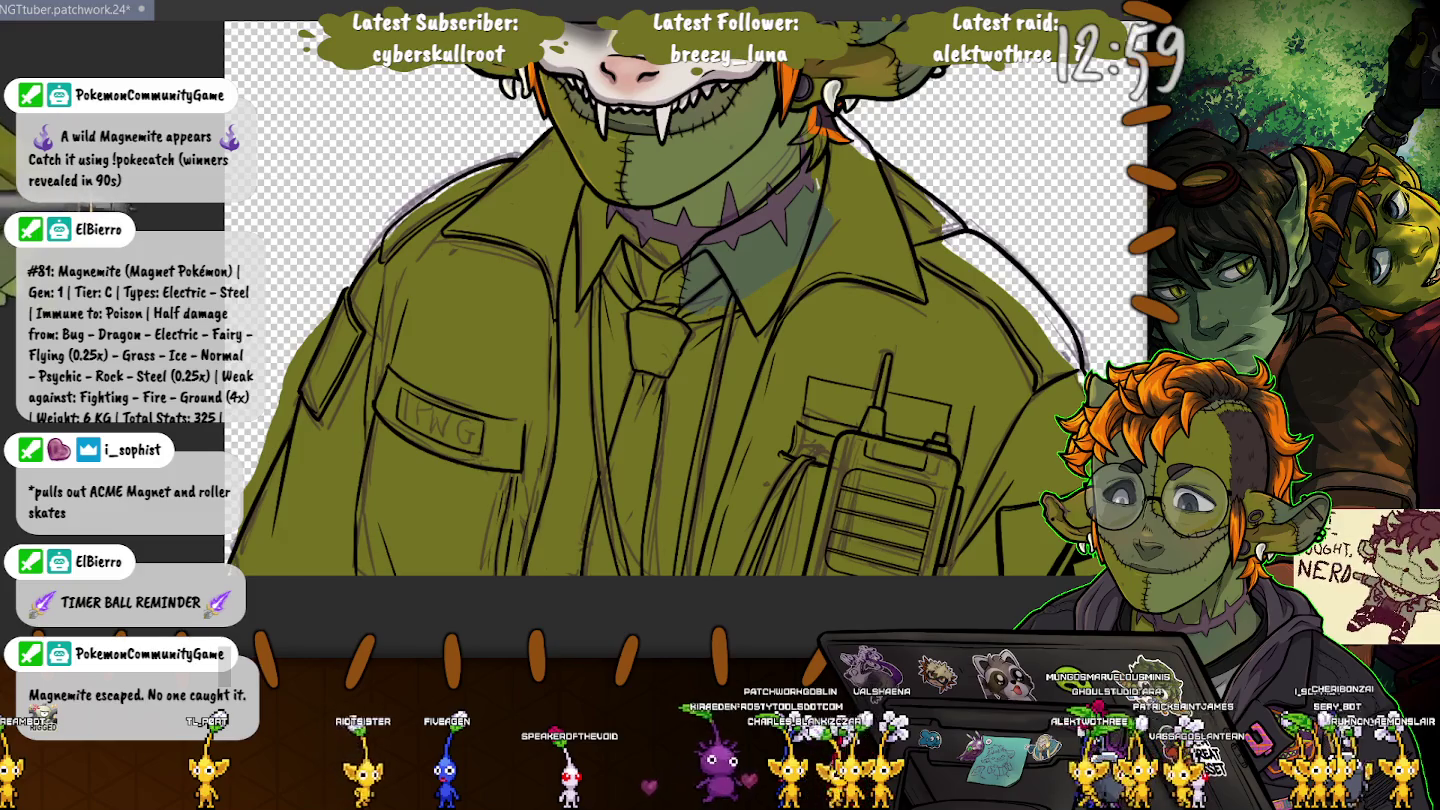
{"action": "scroll", "coordinate": [720, 180], "scroll_direction": "up", "scroll_amount": 2}
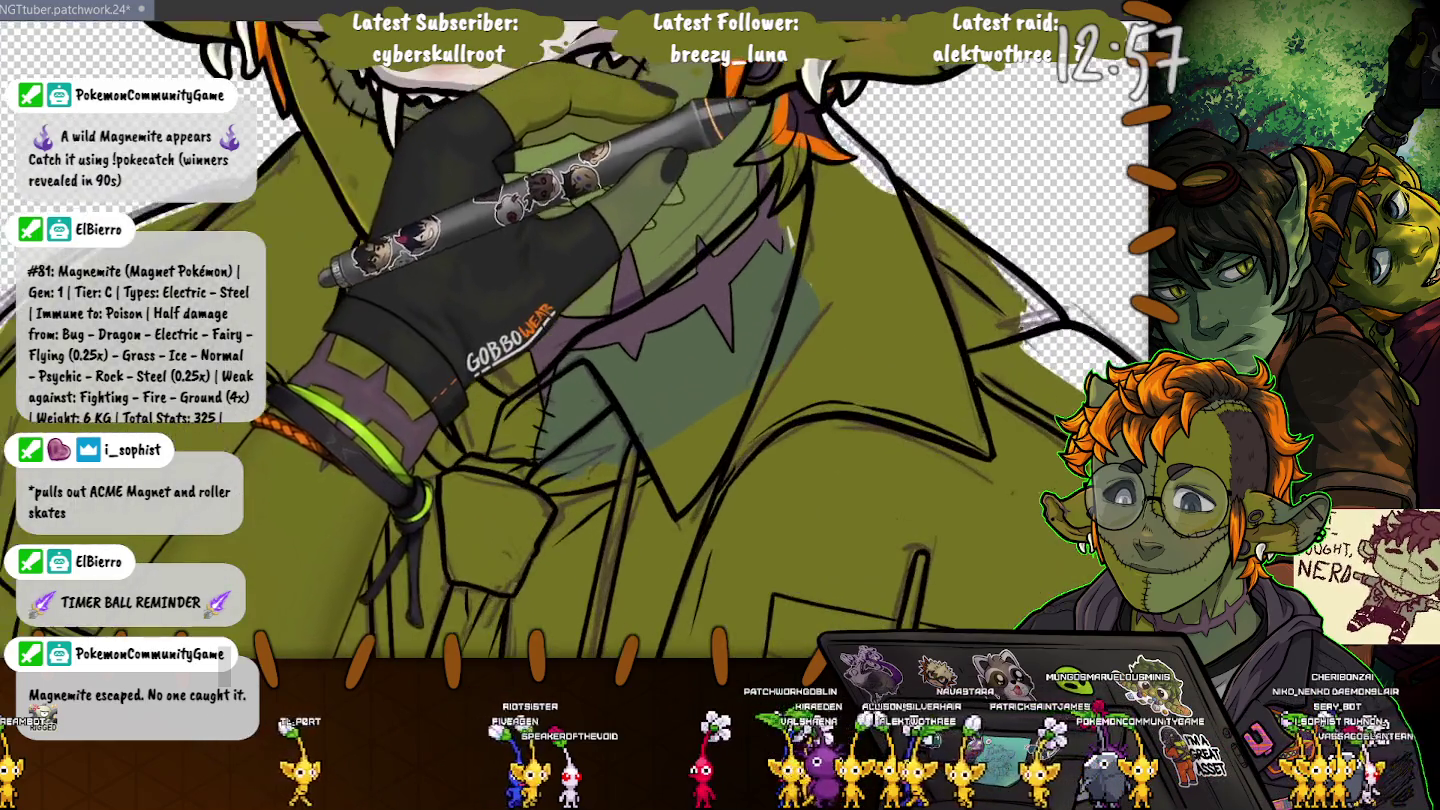
{"action": "scroll", "coordinate": [575, 340], "scroll_direction": "up", "scroll_amount": 1}
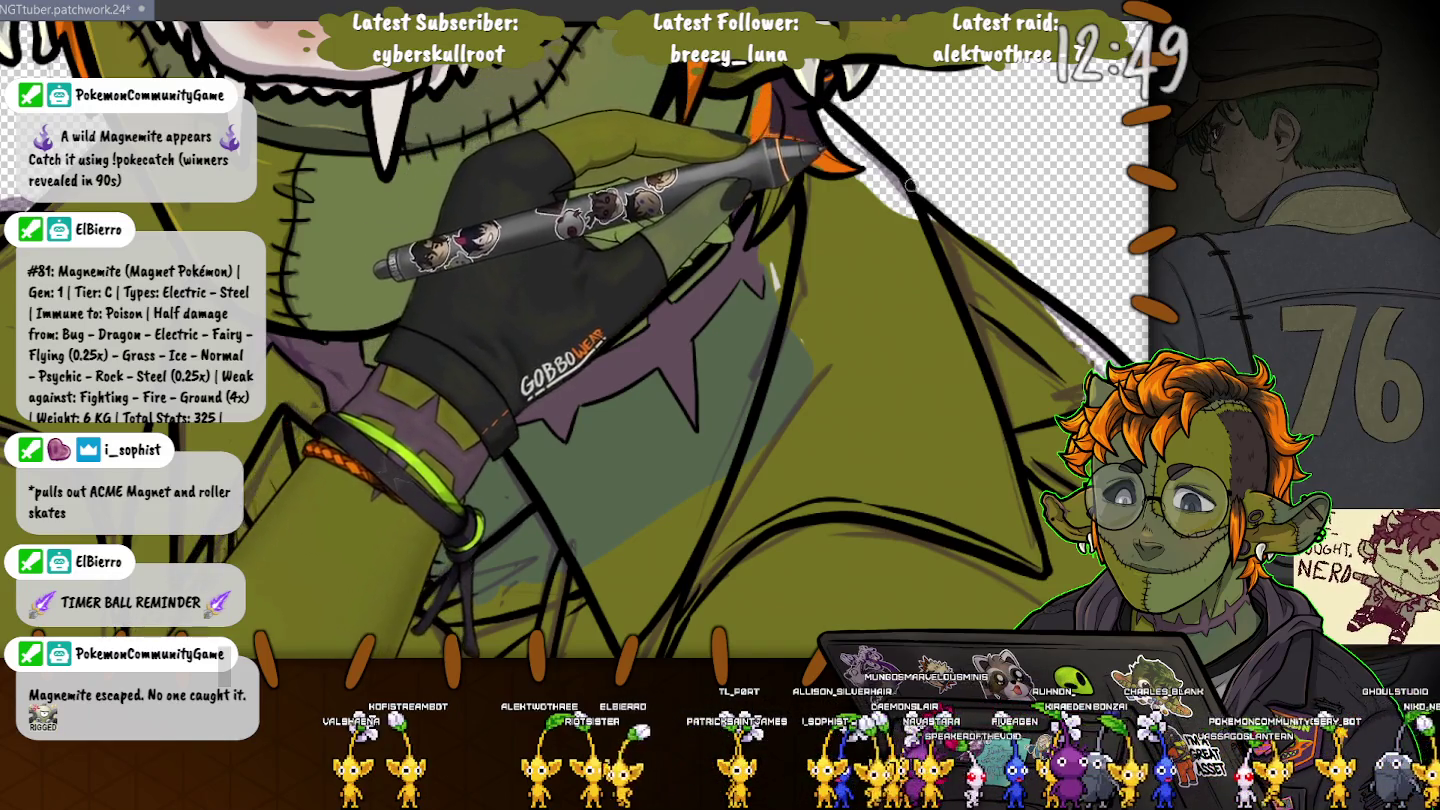
{"action": "scroll", "coordinate": [575, 340], "scroll_direction": "down", "scroll_amount": 1}
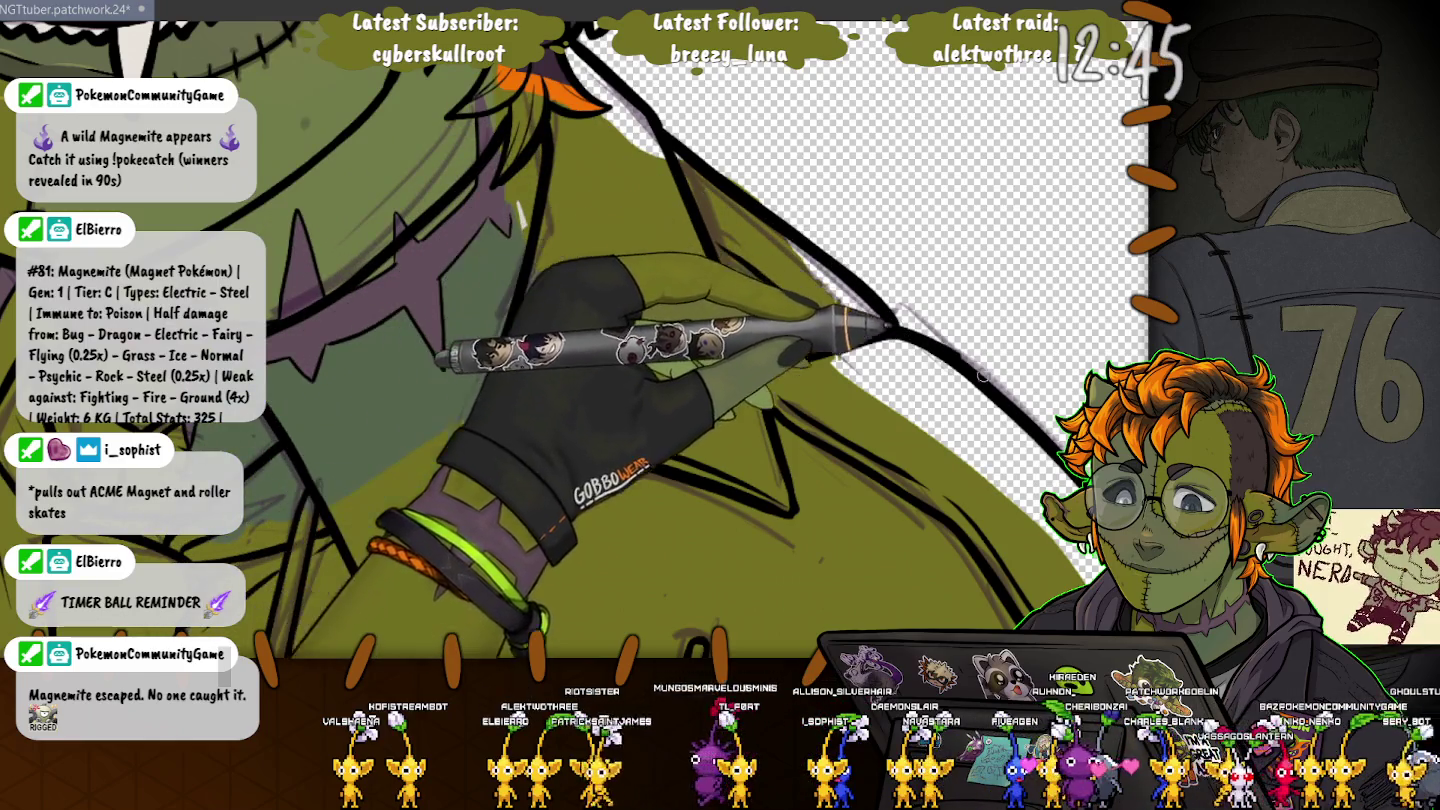
{"action": "scroll", "coordinate": [620, 340], "scroll_direction": "down", "scroll_amount": 3}
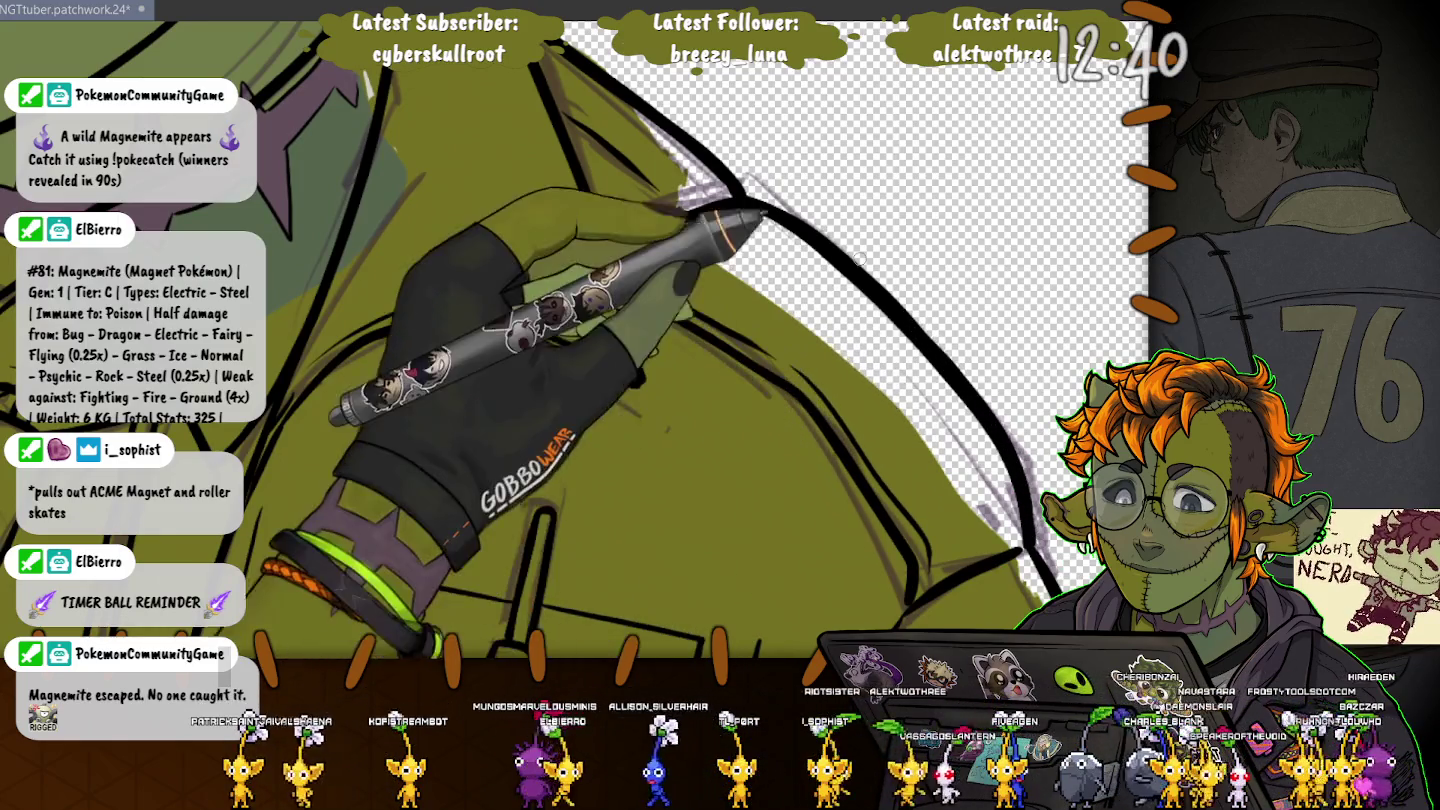
{"action": "scroll", "coordinate": [620, 340], "scroll_direction": "down", "scroll_amount": 3}
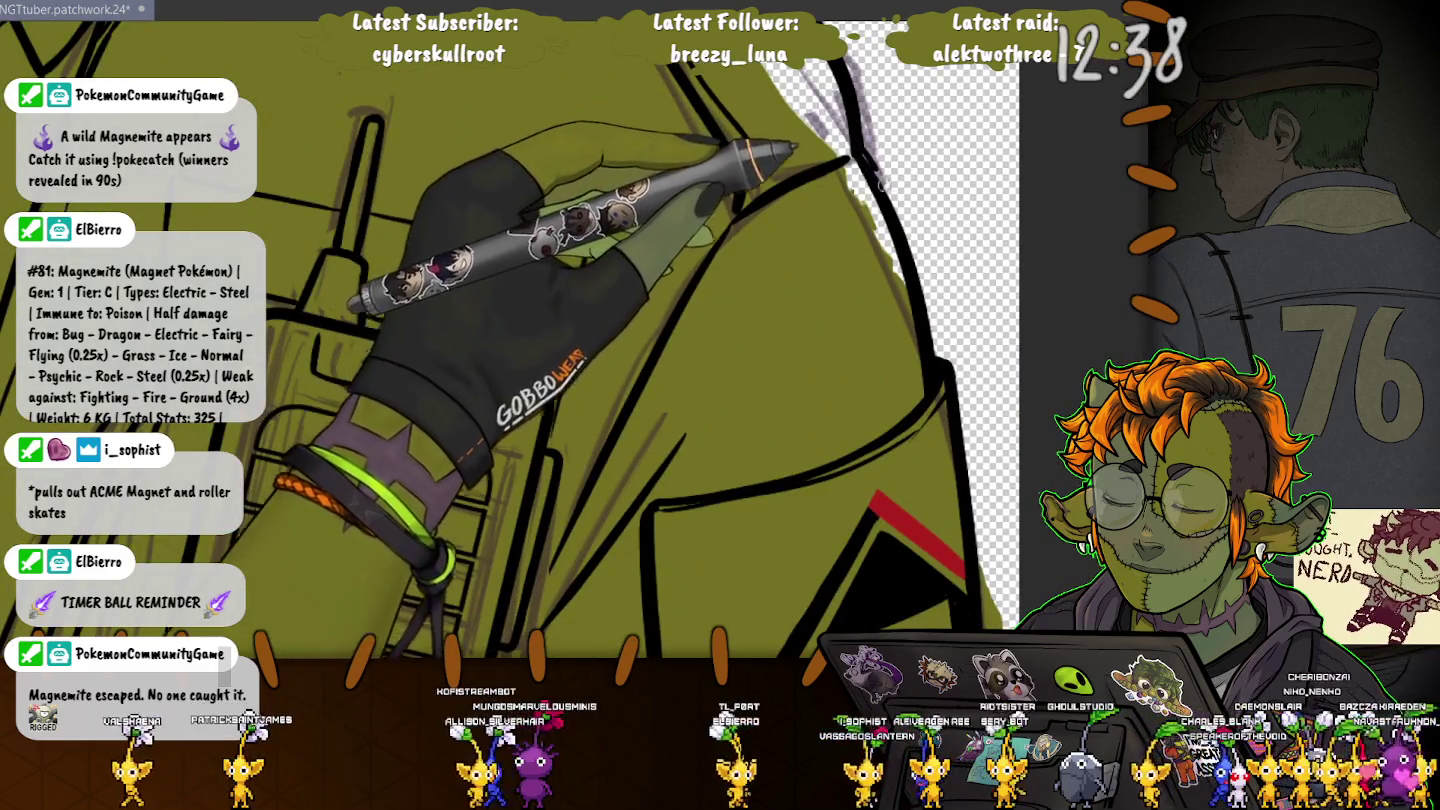
{"action": "scroll", "coordinate": [925, 312], "scroll_direction": "down", "scroll_amount": 1}
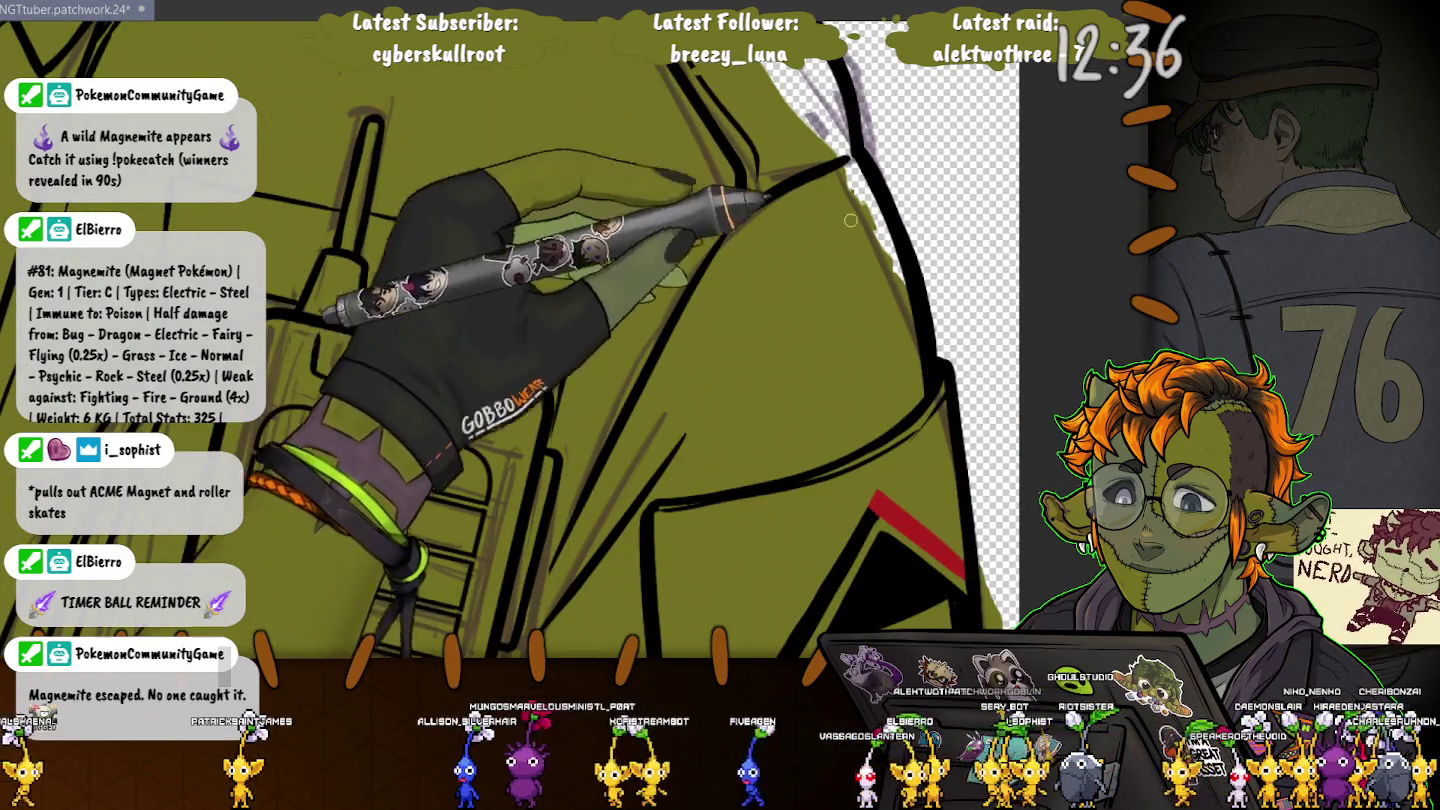
{"action": "scroll", "coordinate": [928, 260], "scroll_direction": "down", "scroll_amount": 3}
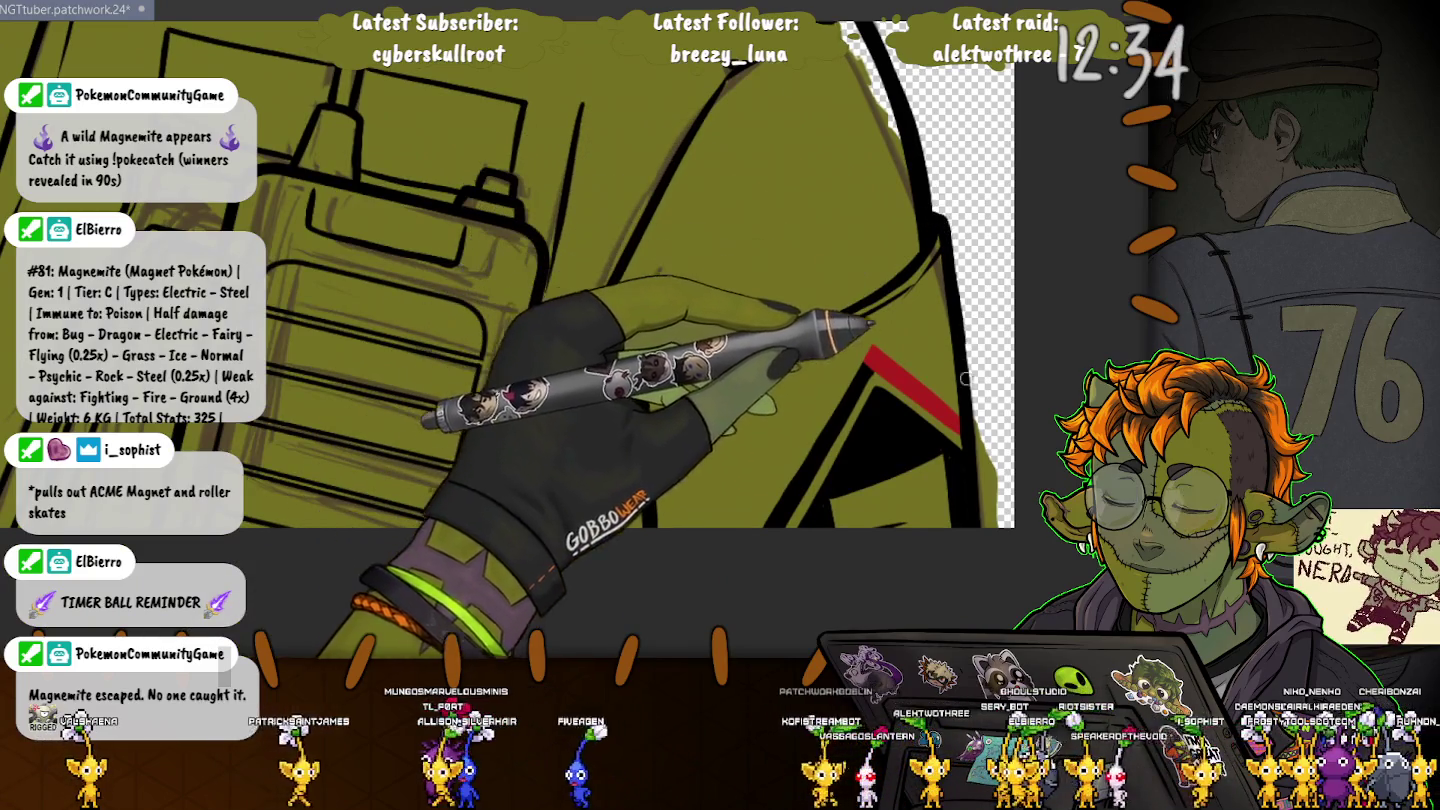
{"action": "scroll", "coordinate": [988, 513], "scroll_direction": "down", "scroll_amount": 3}
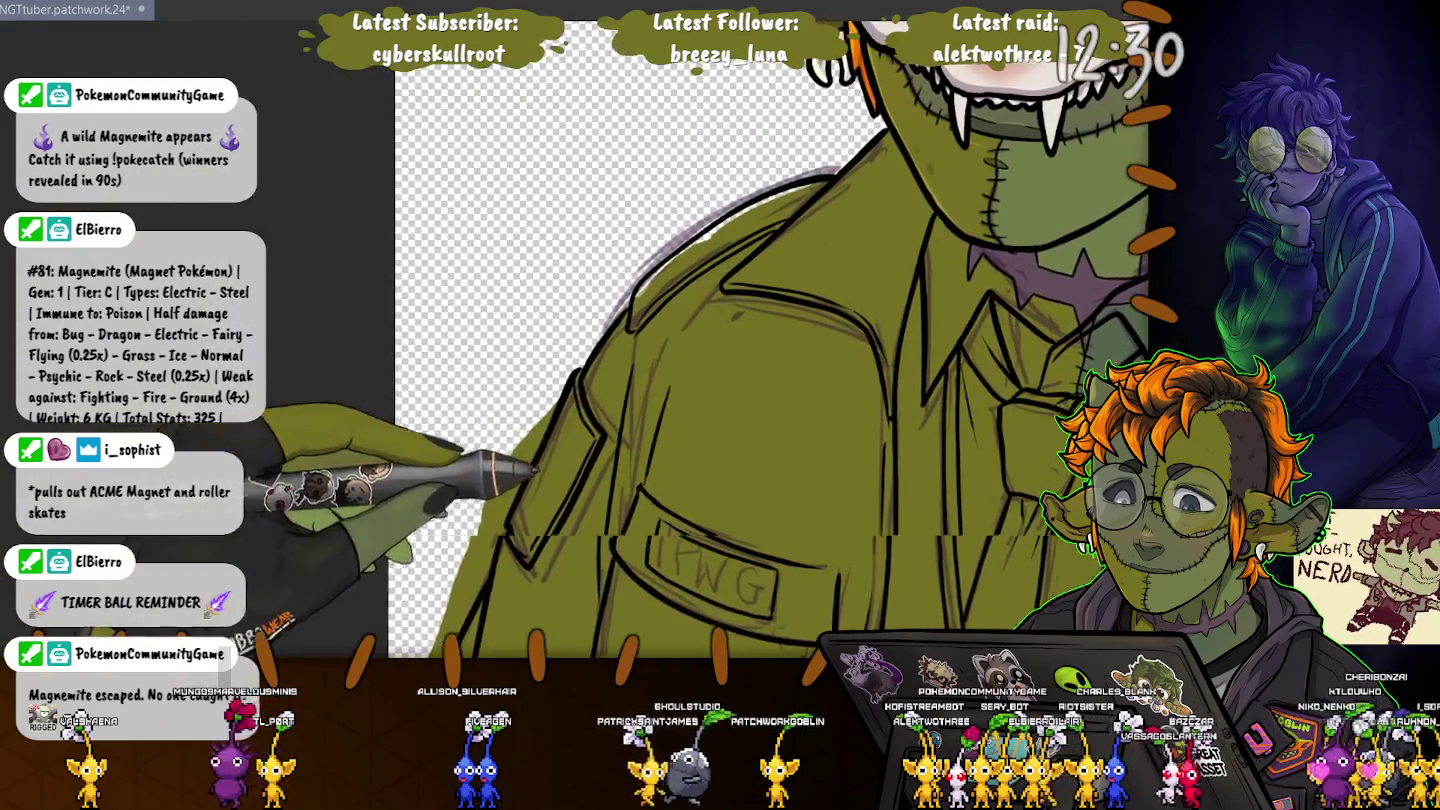
{"action": "left_click_drag", "start_coordinate": [310, 600], "coordinate": [740, 50]}
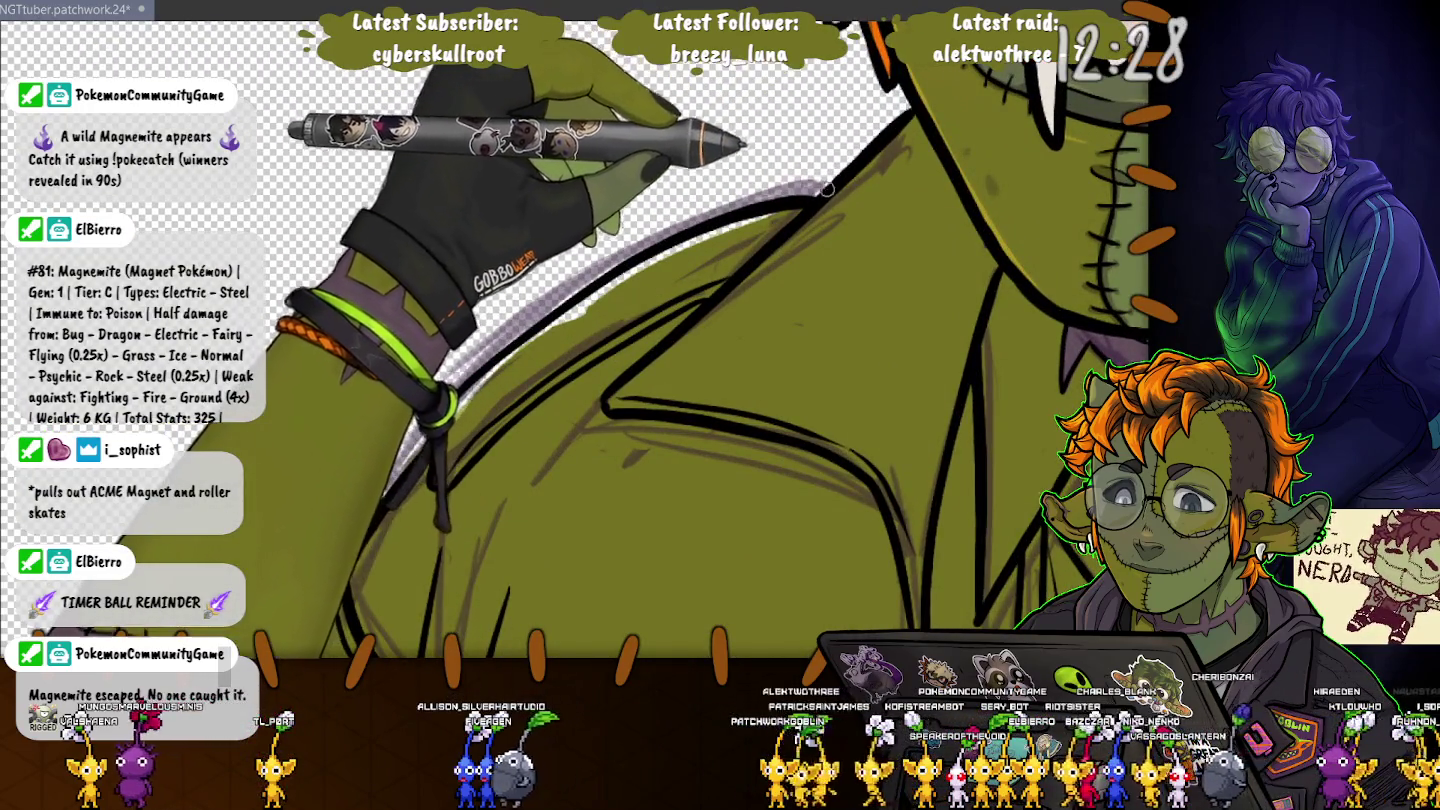
{"action": "left_click_drag", "start_coordinate": [866, 148], "coordinate": [805, 195]}
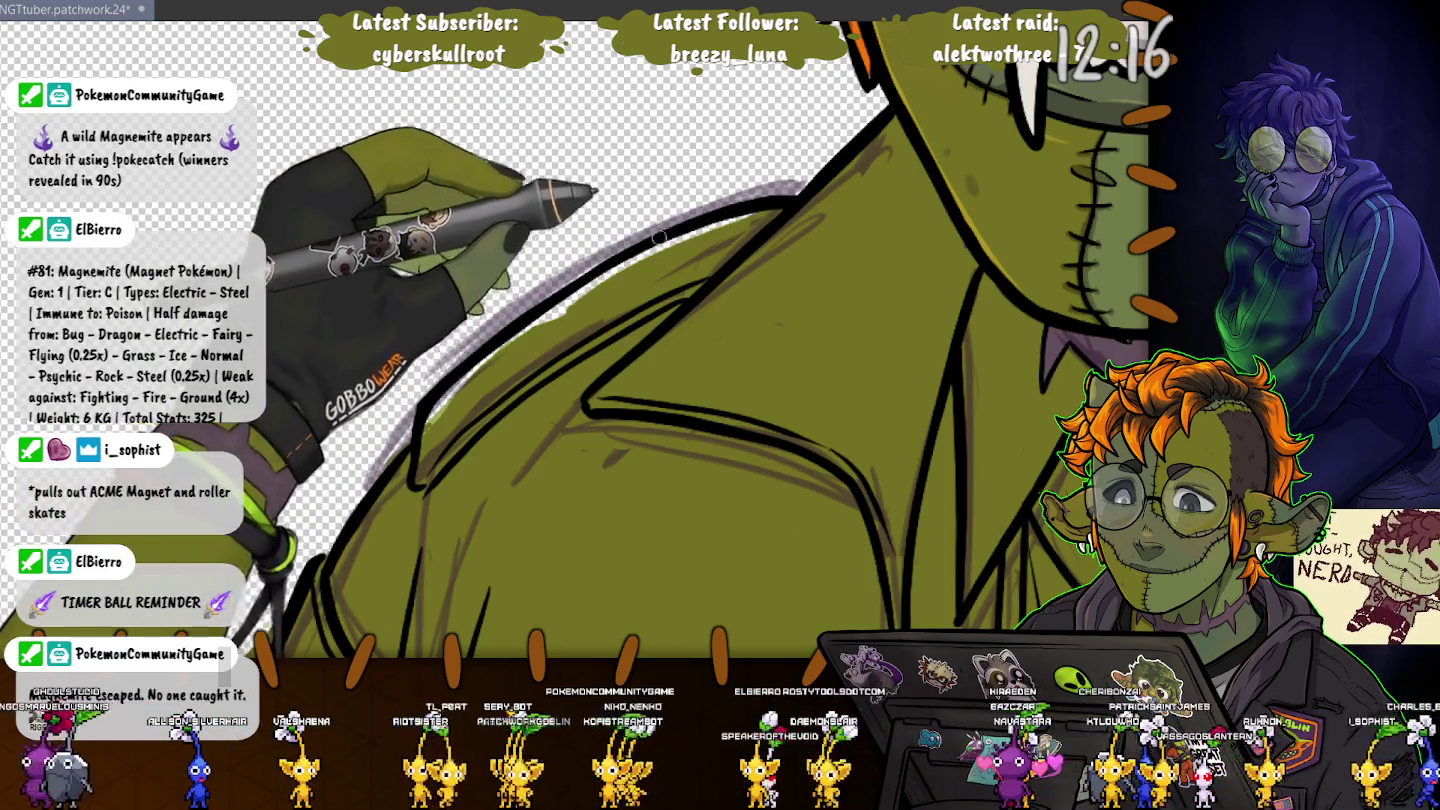
{"action": "left_click_drag", "start_coordinate": [465, 245], "coordinate": [540, 150]}
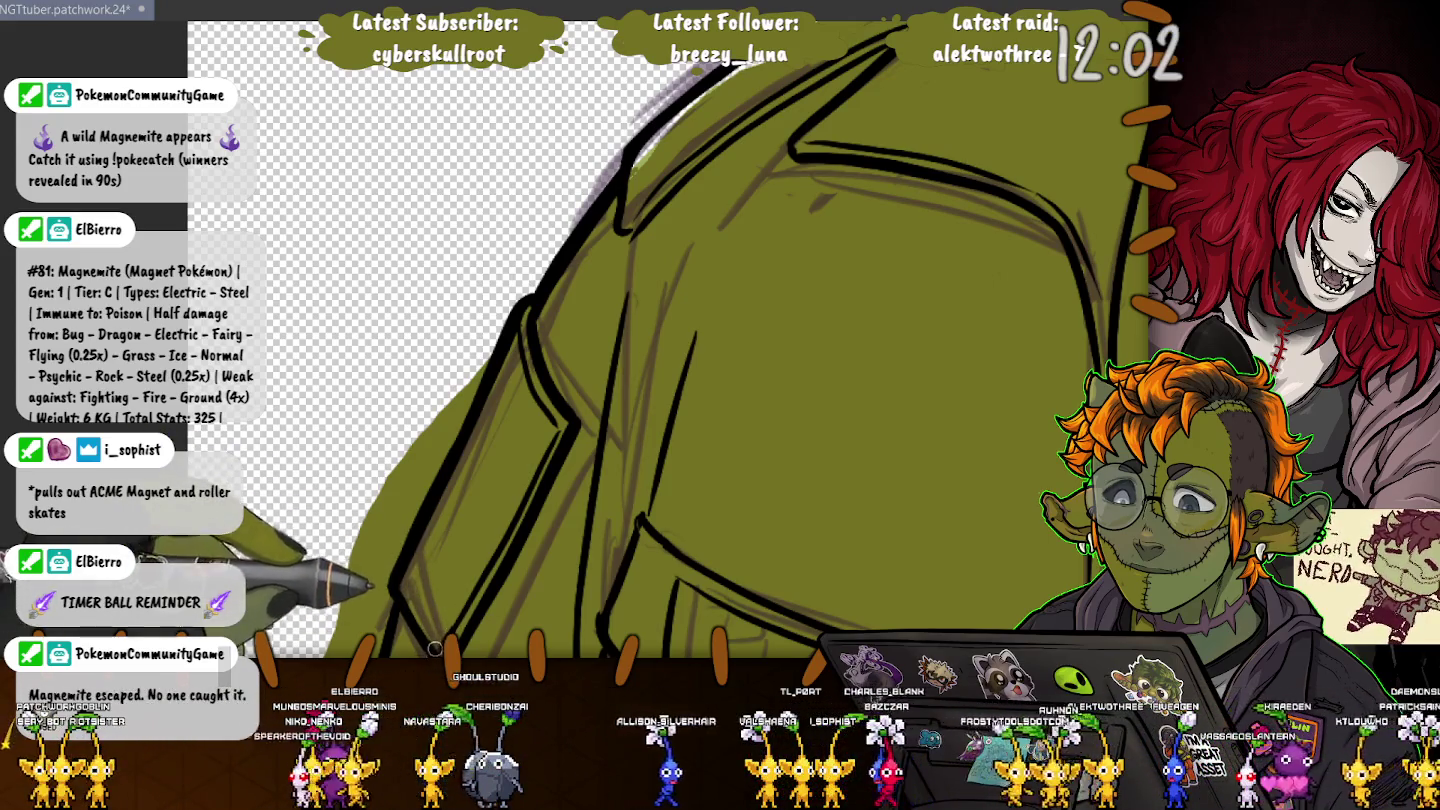
{"action": "scroll", "coordinate": [350, 530], "scroll_direction": "down", "scroll_amount": 5}
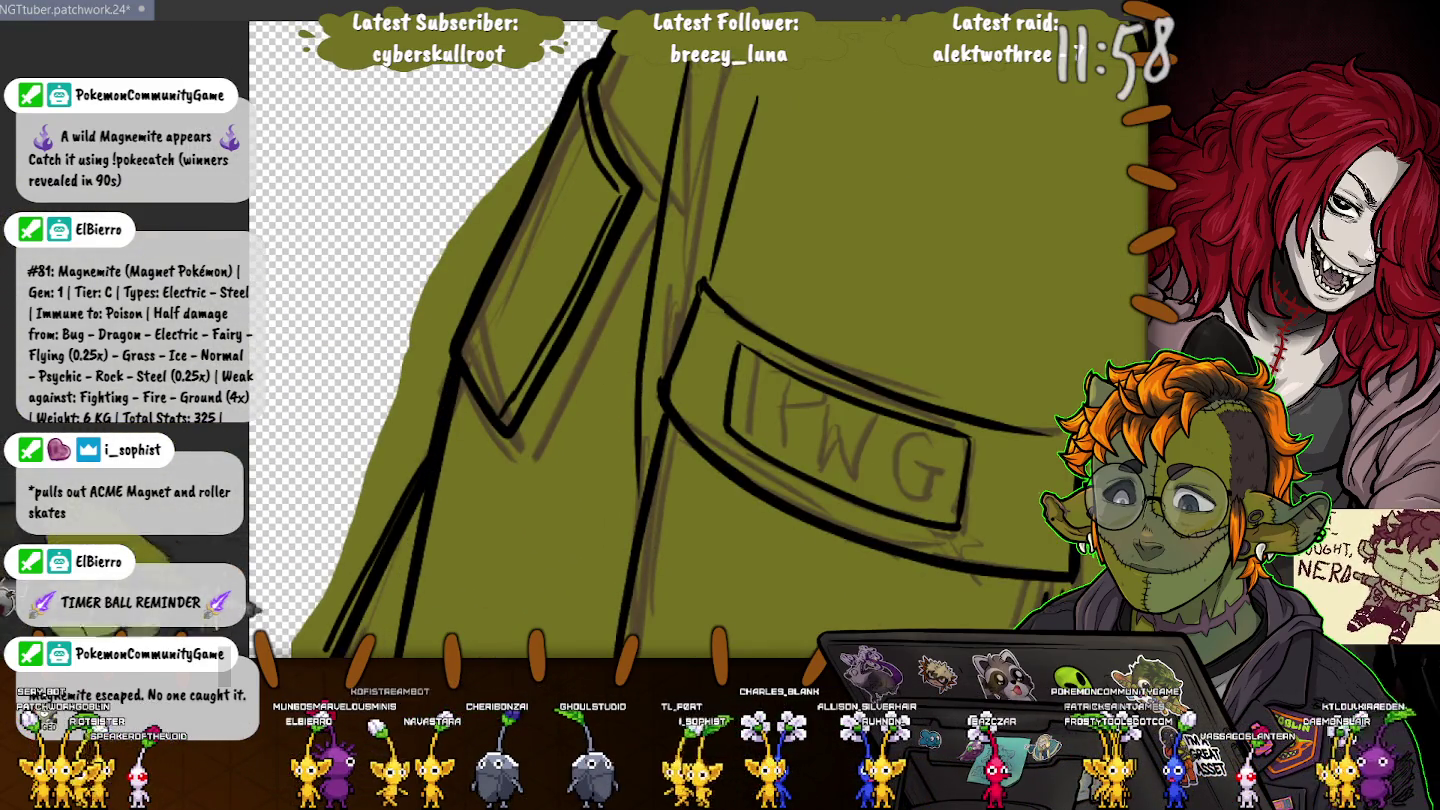
{"action": "scroll", "coordinate": [378, 443], "scroll_direction": "down", "scroll_amount": 5}
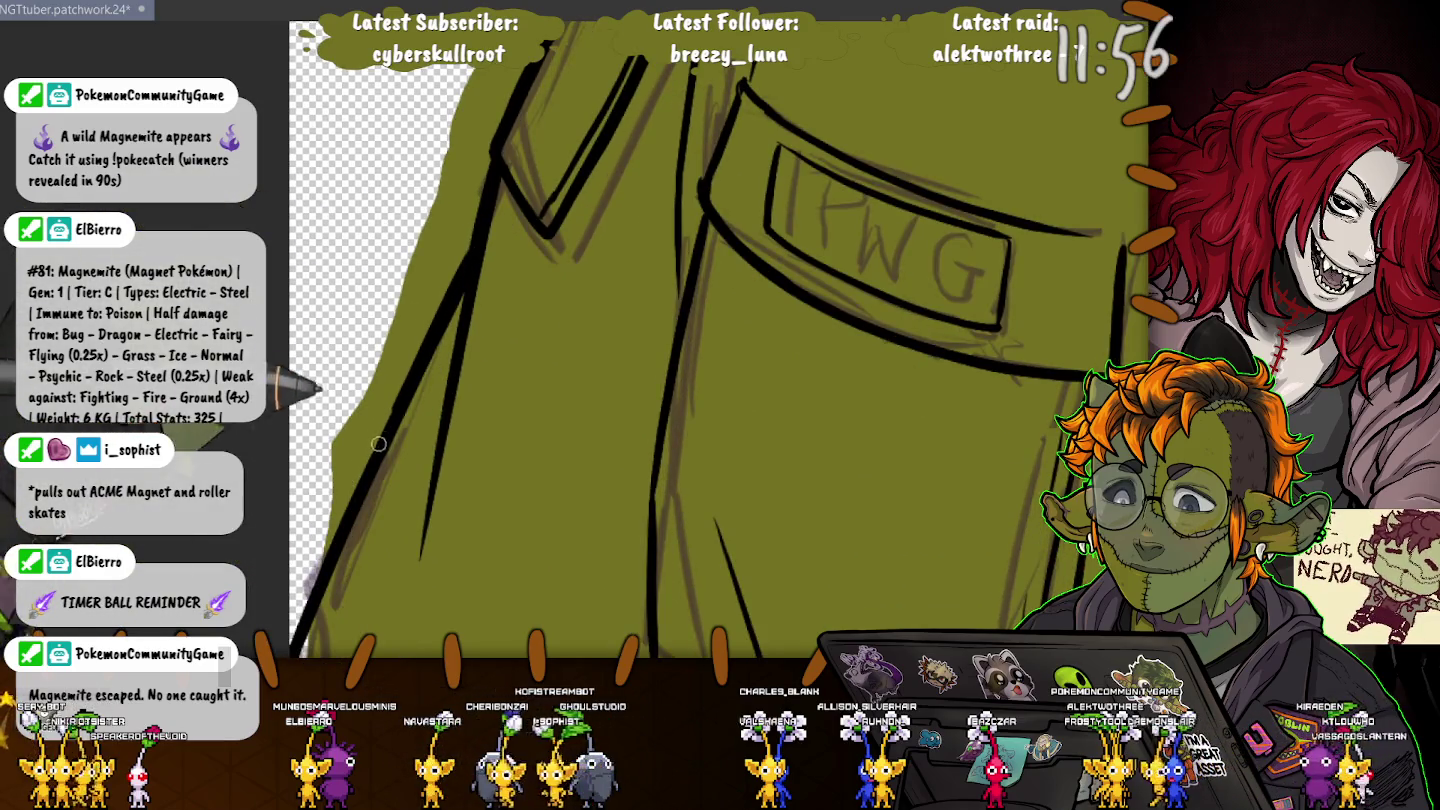
{"action": "scroll", "coordinate": [317, 355], "scroll_direction": "down", "scroll_amount": 3}
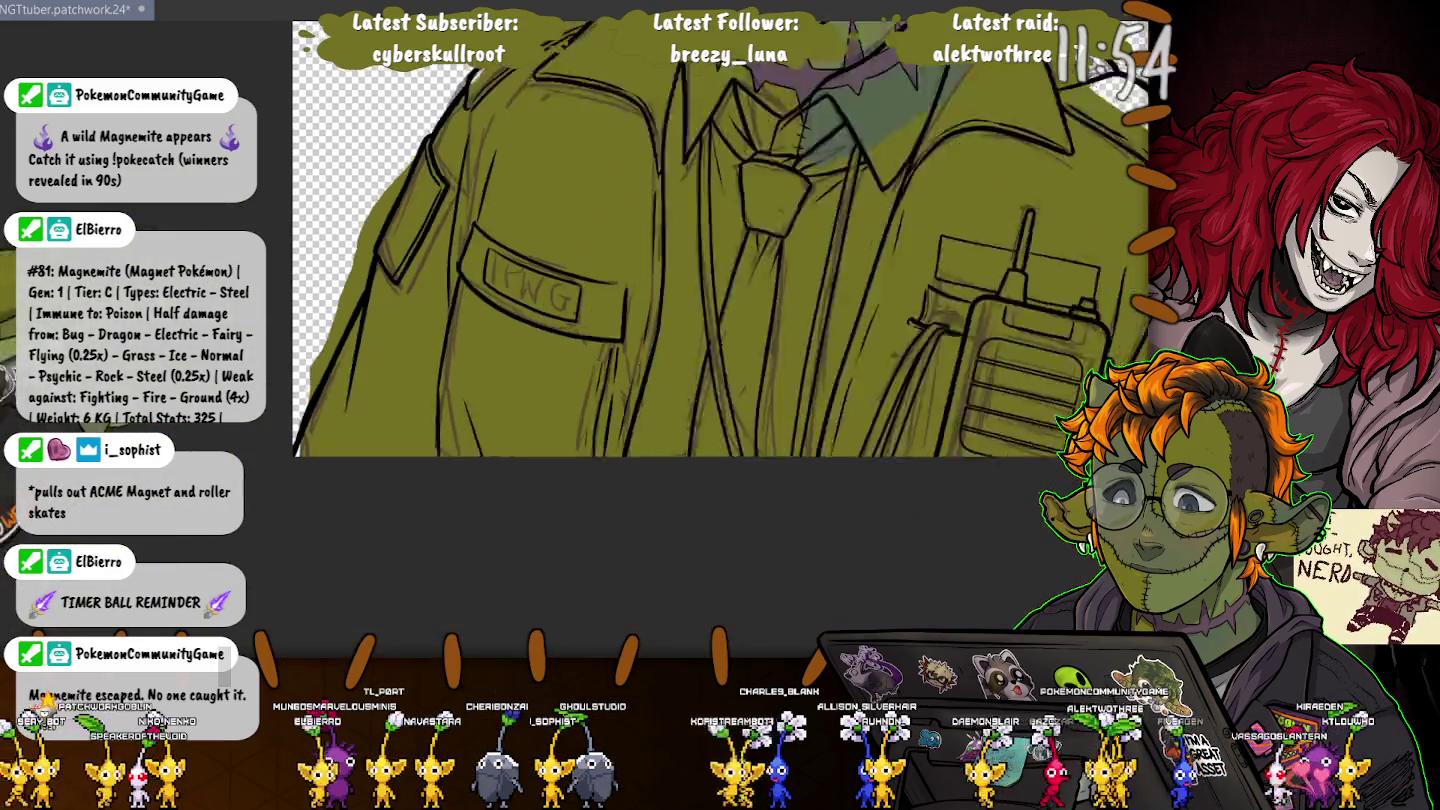
{"action": "scroll", "coordinate": [317, 355], "scroll_direction": "up", "scroll_amount": 3}
{"action": "scroll", "coordinate": [317, 355], "scroll_direction": "down", "scroll_amount": 2}
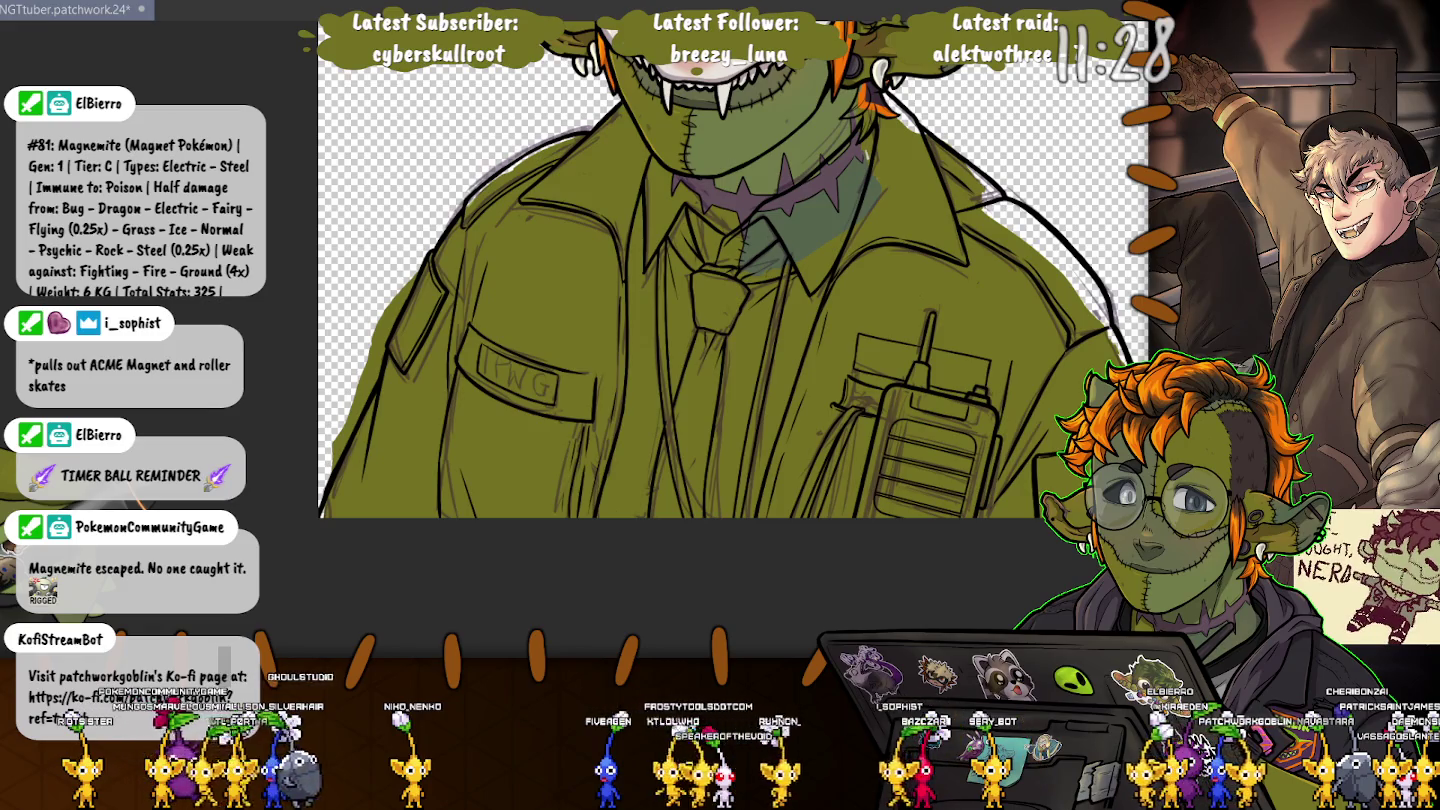
{"action": "scroll", "coordinate": [418, 279], "scroll_direction": "up", "scroll_amount": 2}
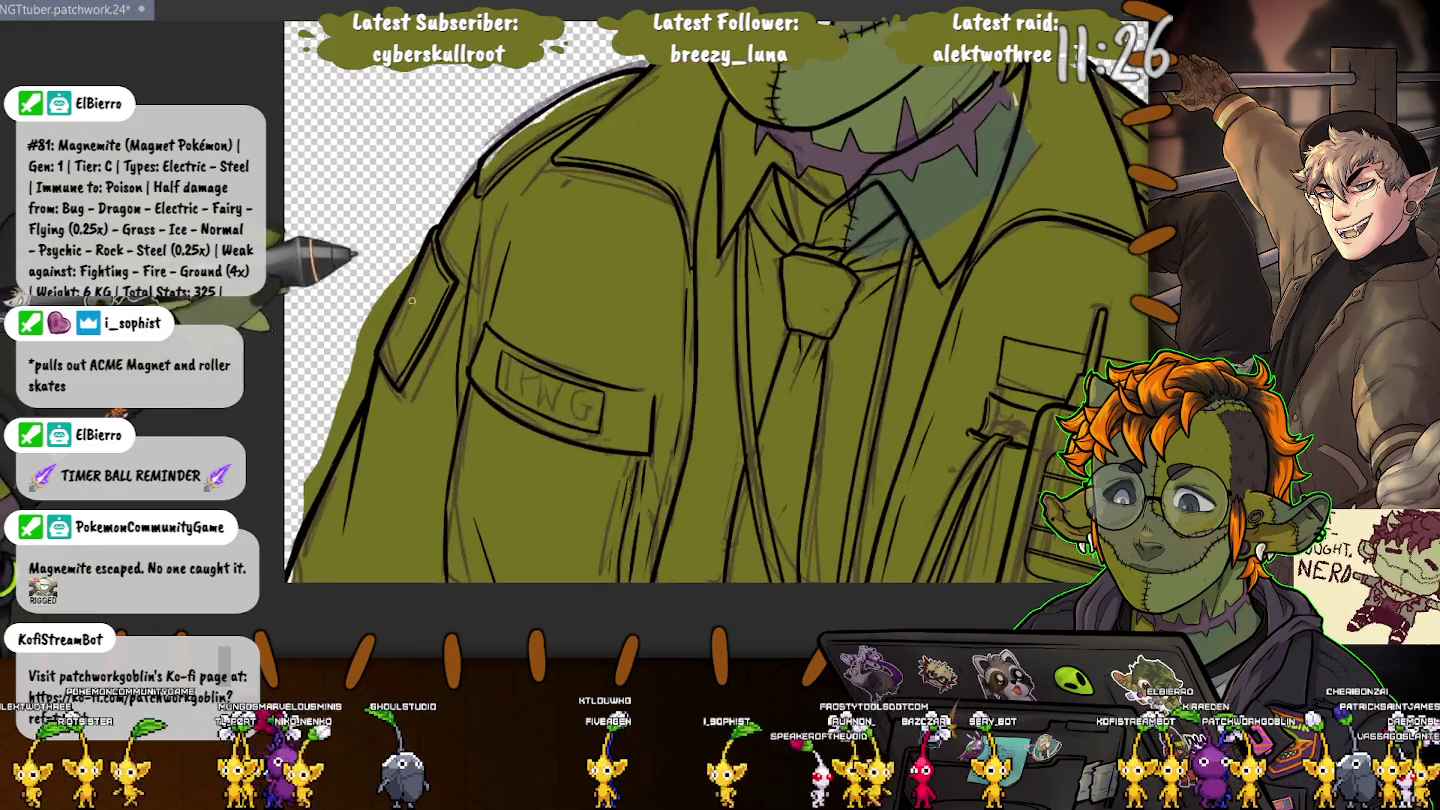
{"action": "scroll", "coordinate": [418, 279], "scroll_direction": "up", "scroll_amount": 2}
{"action": "scroll", "coordinate": [418, 279], "scroll_direction": "up", "scroll_amount": 2}
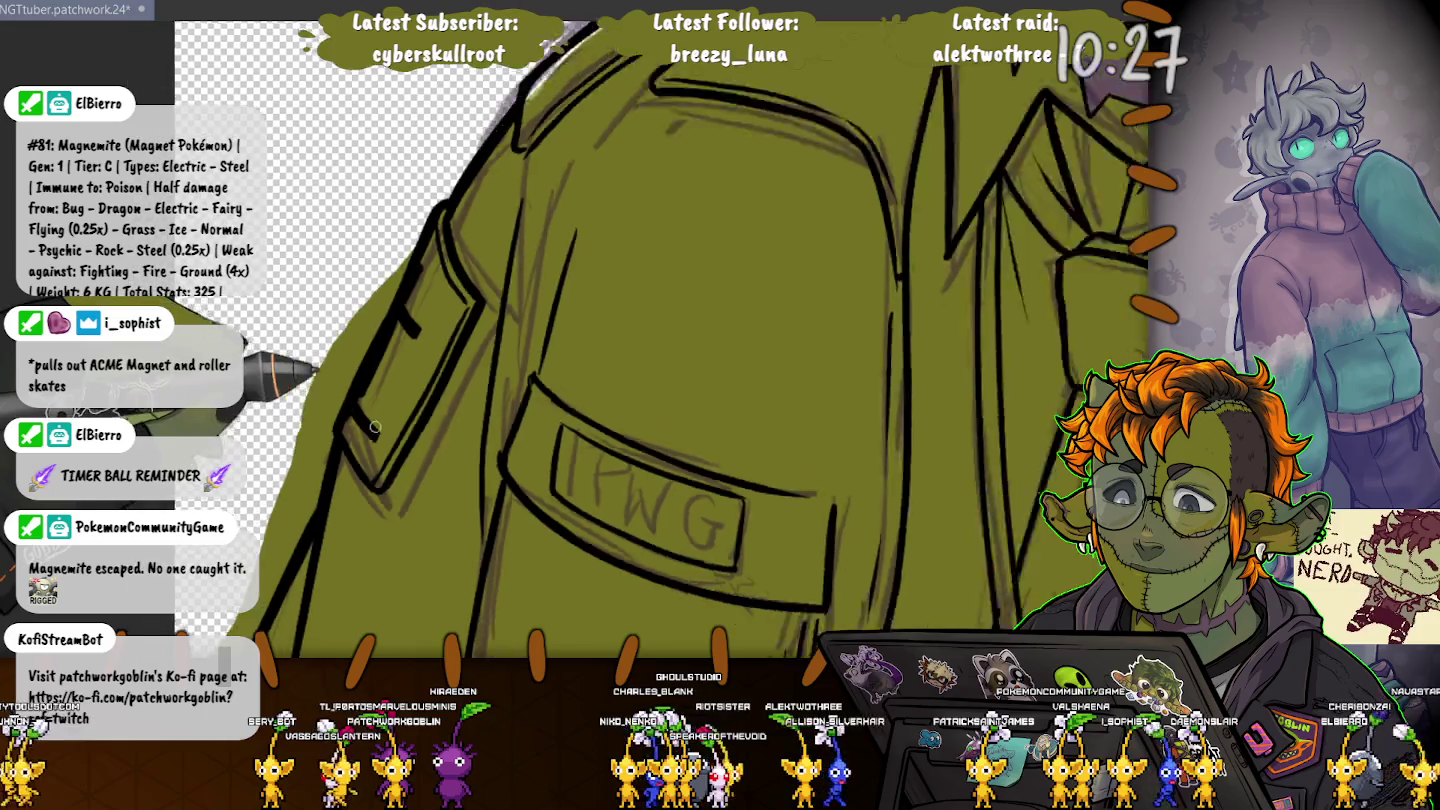
{"action": "scroll", "coordinate": [374, 435], "scroll_direction": "down", "scroll_amount": 5}
{"action": "scroll", "coordinate": [551, 262], "scroll_direction": "up", "scroll_amount": 2}
{"action": "scroll", "coordinate": [551, 262], "scroll_direction": "up", "scroll_amount": 2}
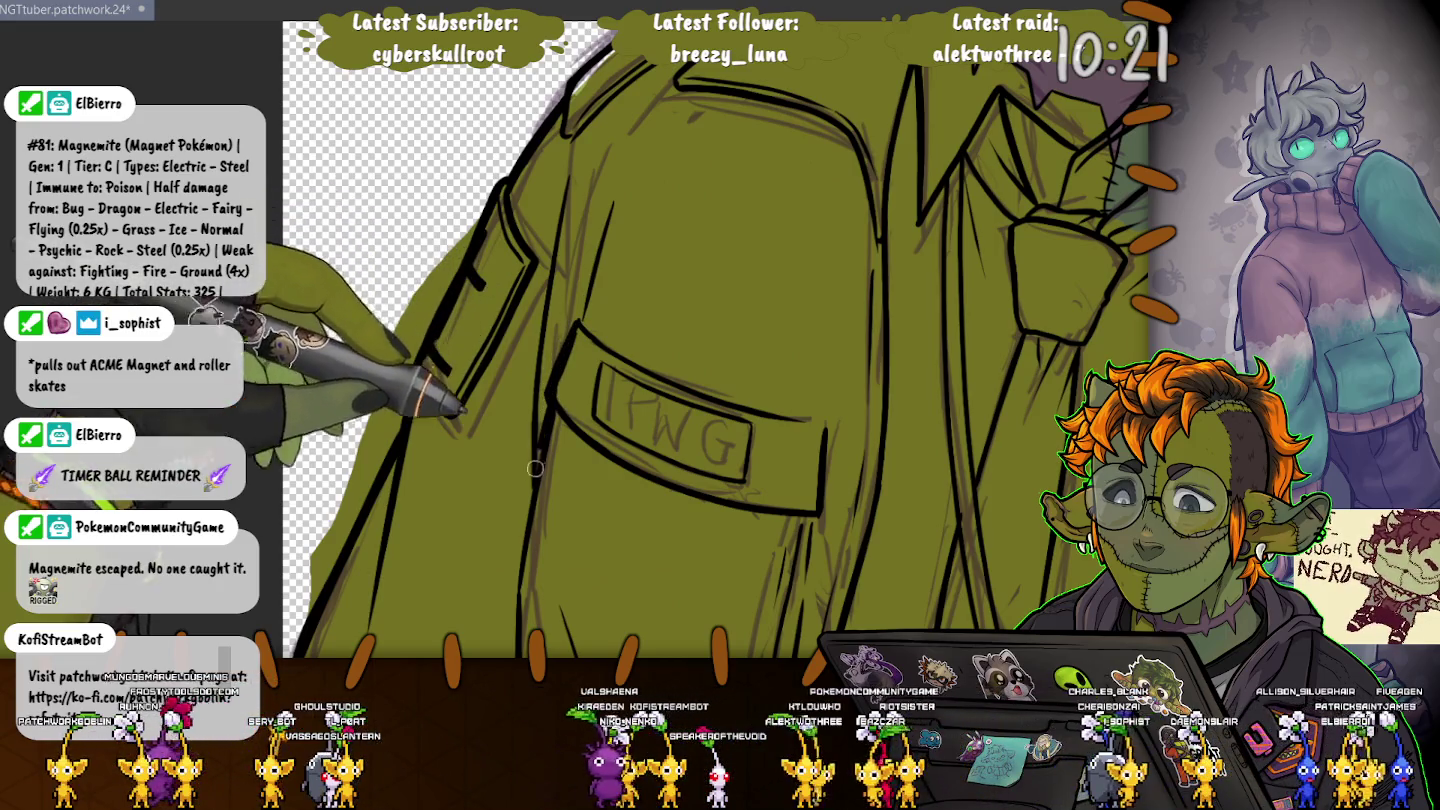
{"action": "left_click_drag", "start_coordinate": [556, 290], "coordinate": [506, 90]}
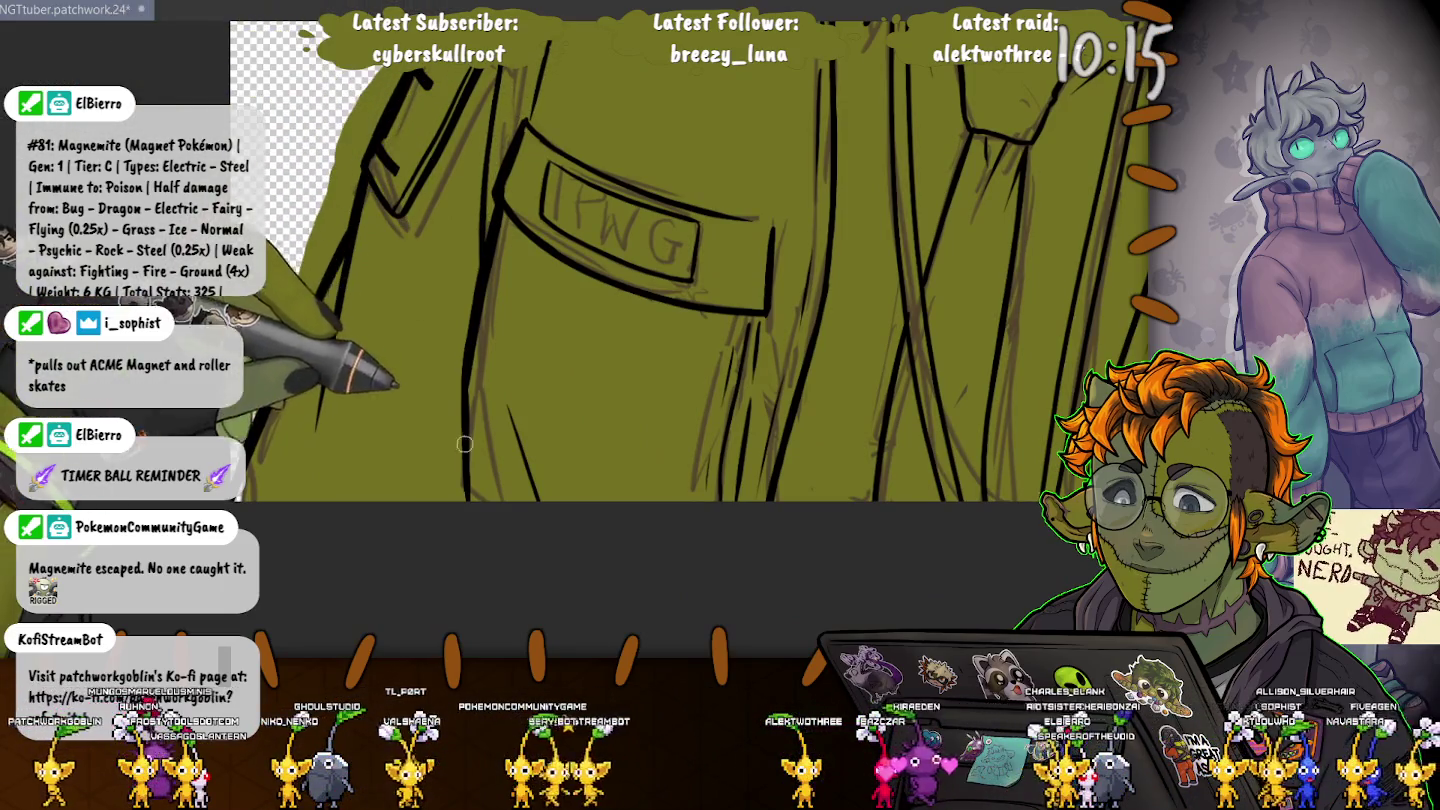
{"action": "mouse_move", "coordinate": [780, 165]}
{"action": "left_mouse_down"}
{"action": "mouse_move", "coordinate": [713, 295]}
{"action": "mouse_move", "coordinate": [273, 235]}
{"action": "left_mouse_up"}
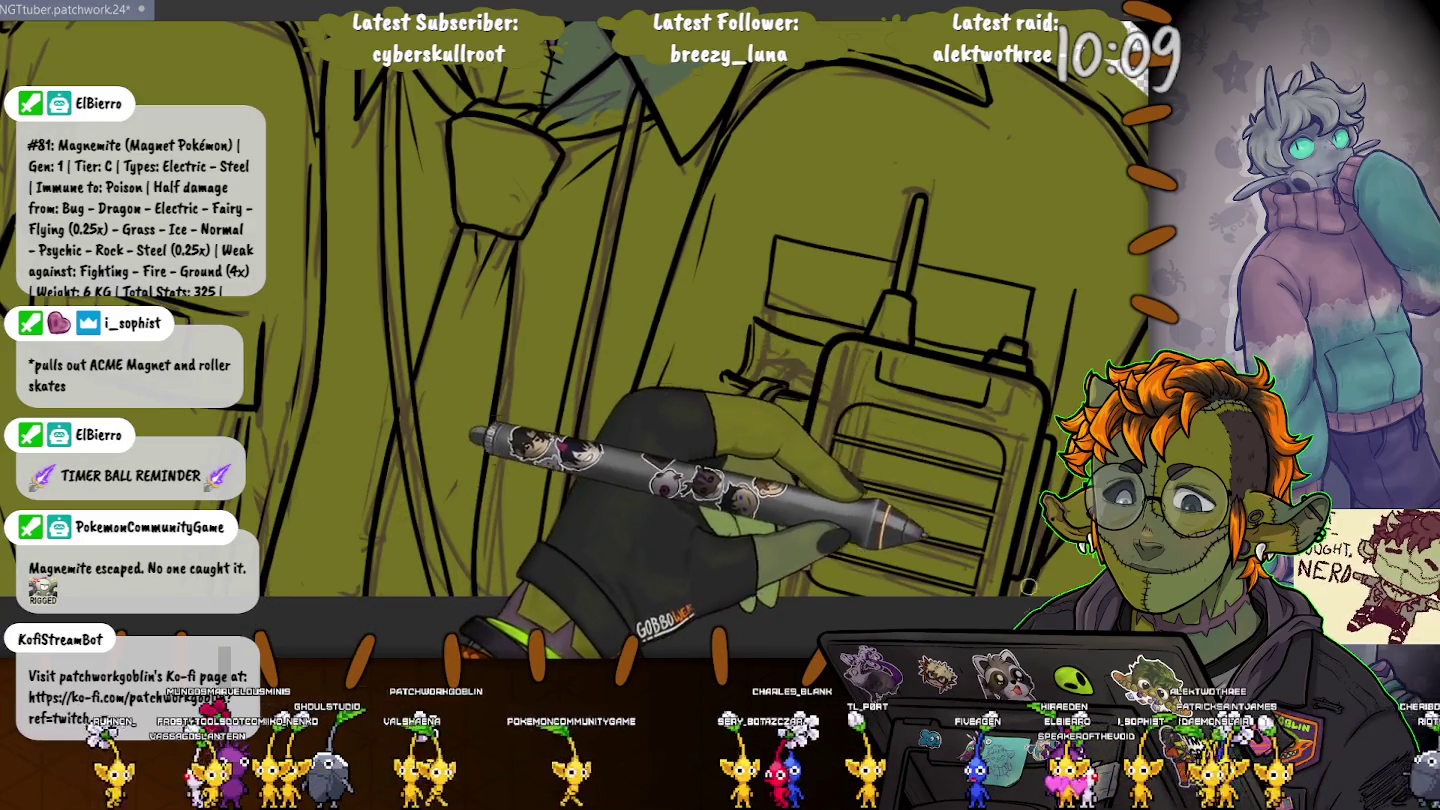
{"action": "key", "text": "ctrl+minus"}
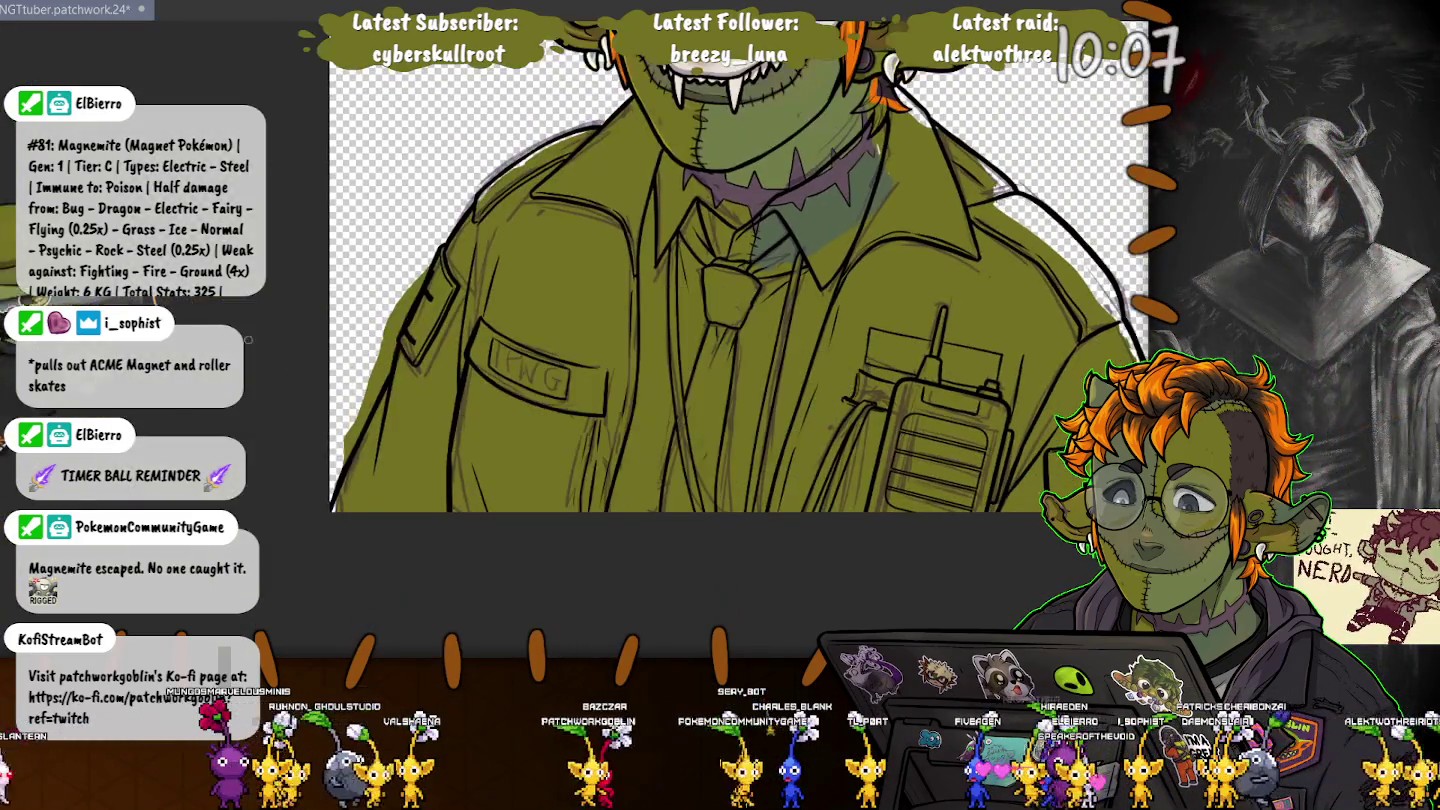
Step: Hide the rough sketch lines and fit the whole goblin bust in the window
{"action": "key", "text": "ctrl+plus"}
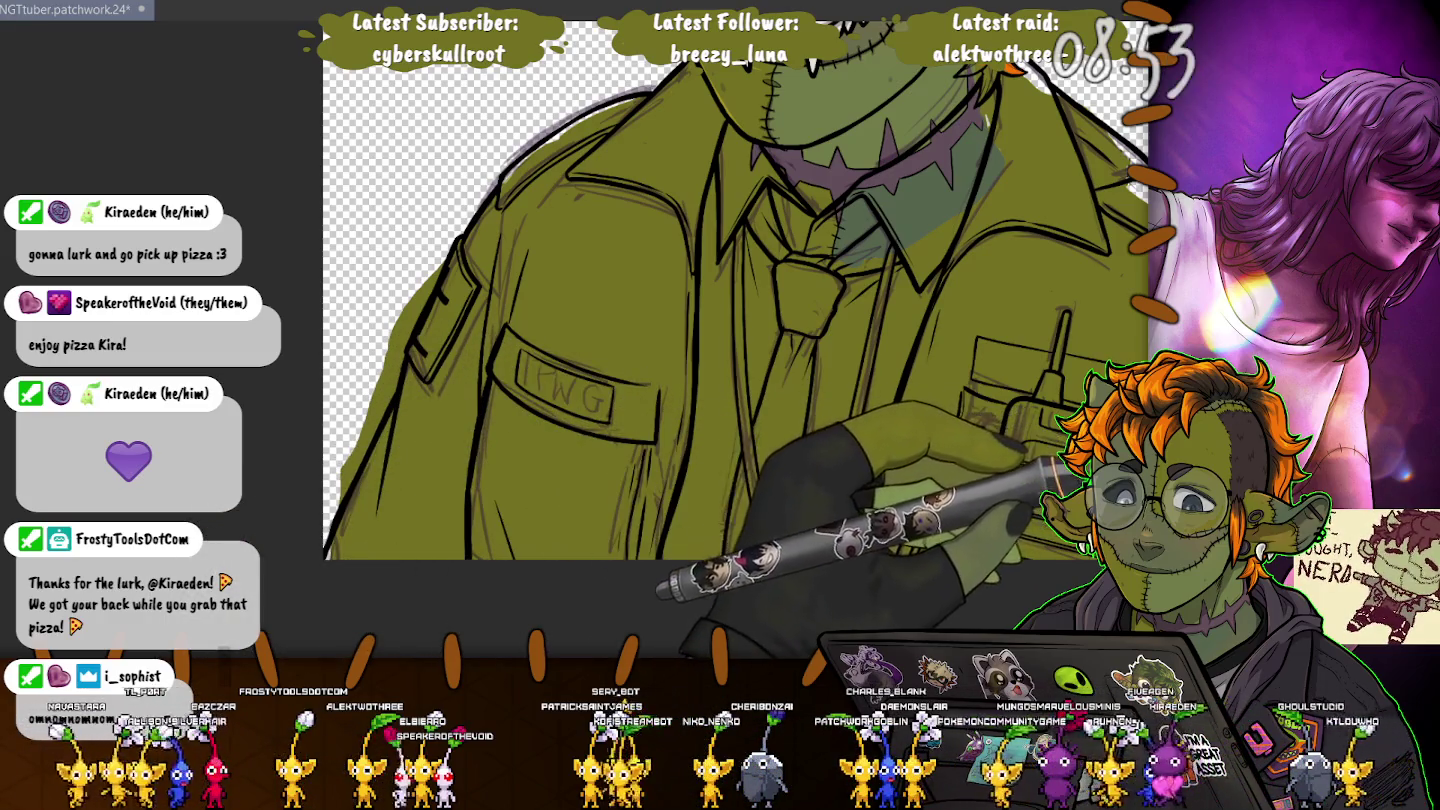
{"action": "key", "text": "ctrl+h"}
{"action": "key", "text": "ctrl+0"}
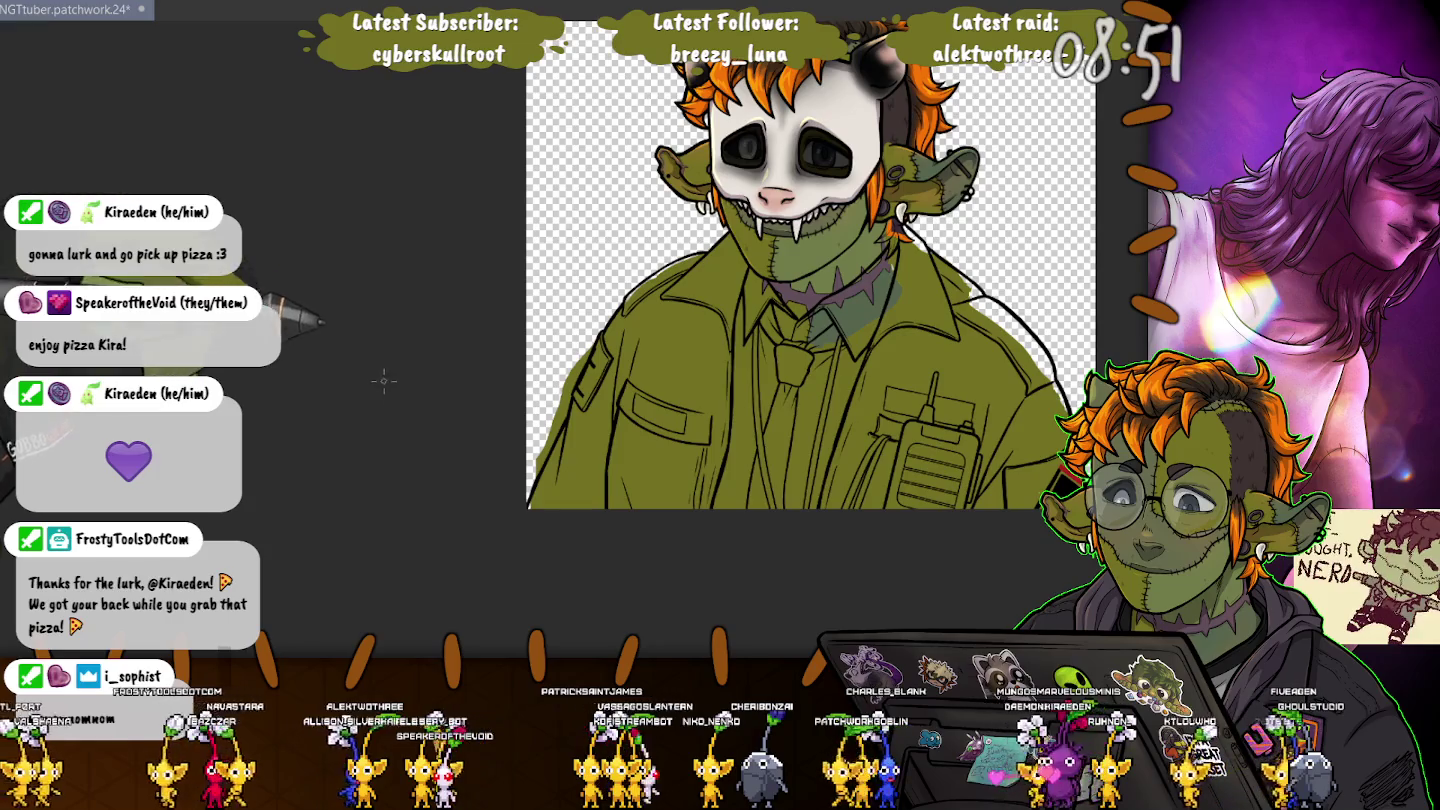
Step: Reposition the view and draw a faint stroke on the jacket near the chest pocket
{"action": "left_click_drag", "start_coordinate": [811, 265], "coordinate": [716, 301]}
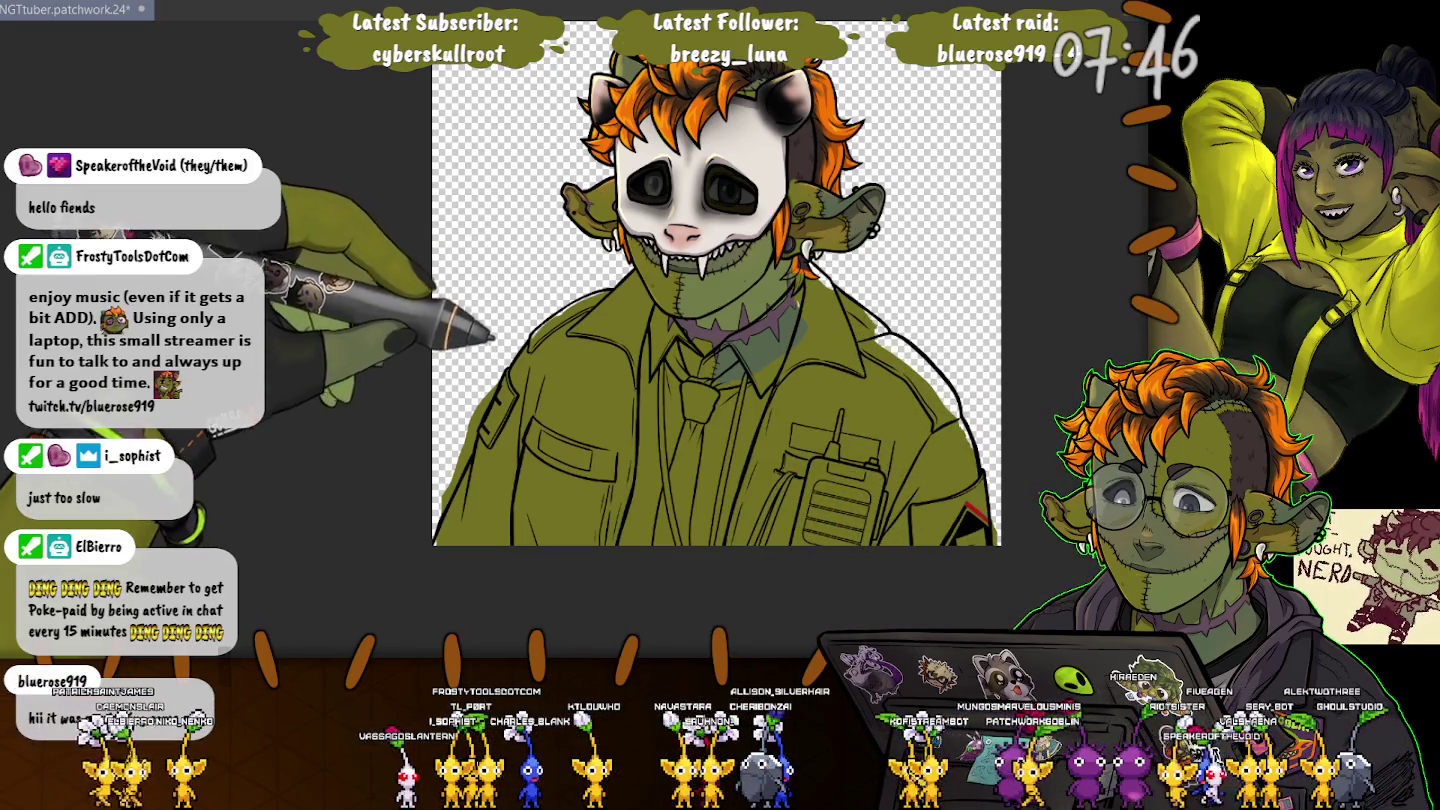
{"action": "left_click_drag", "start_coordinate": [548, 432], "coordinate": [585, 410]}
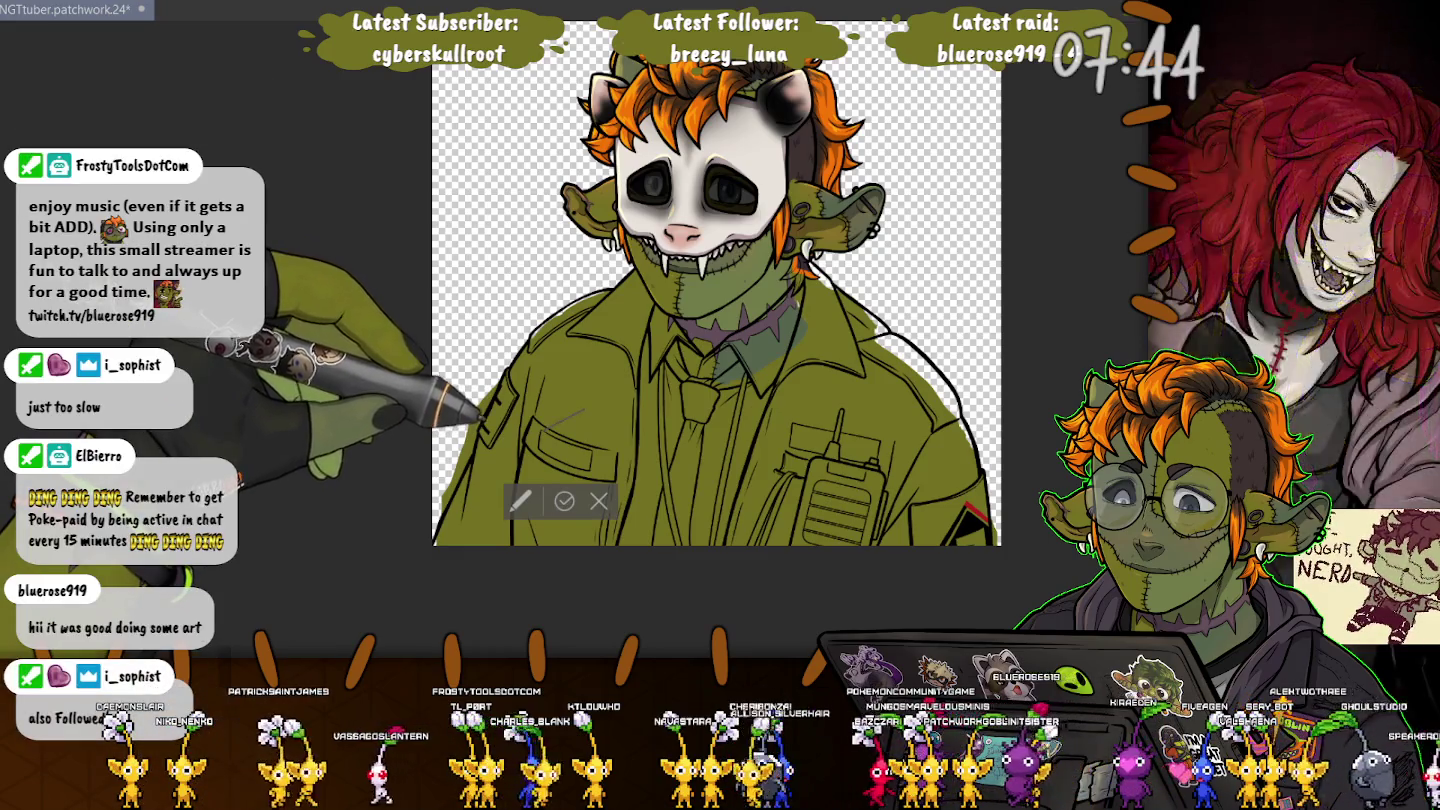
Step: Place the PWG lettering on the chest pocket and stretch it to the flap's width
{"action": "mouse_move", "coordinate": [560, 420]}
{"action": "left_mouse_down"}
{"action": "mouse_move", "coordinate": [612, 470]}
{"action": "mouse_move", "coordinate": [601, 398]}
{"action": "left_mouse_up"}
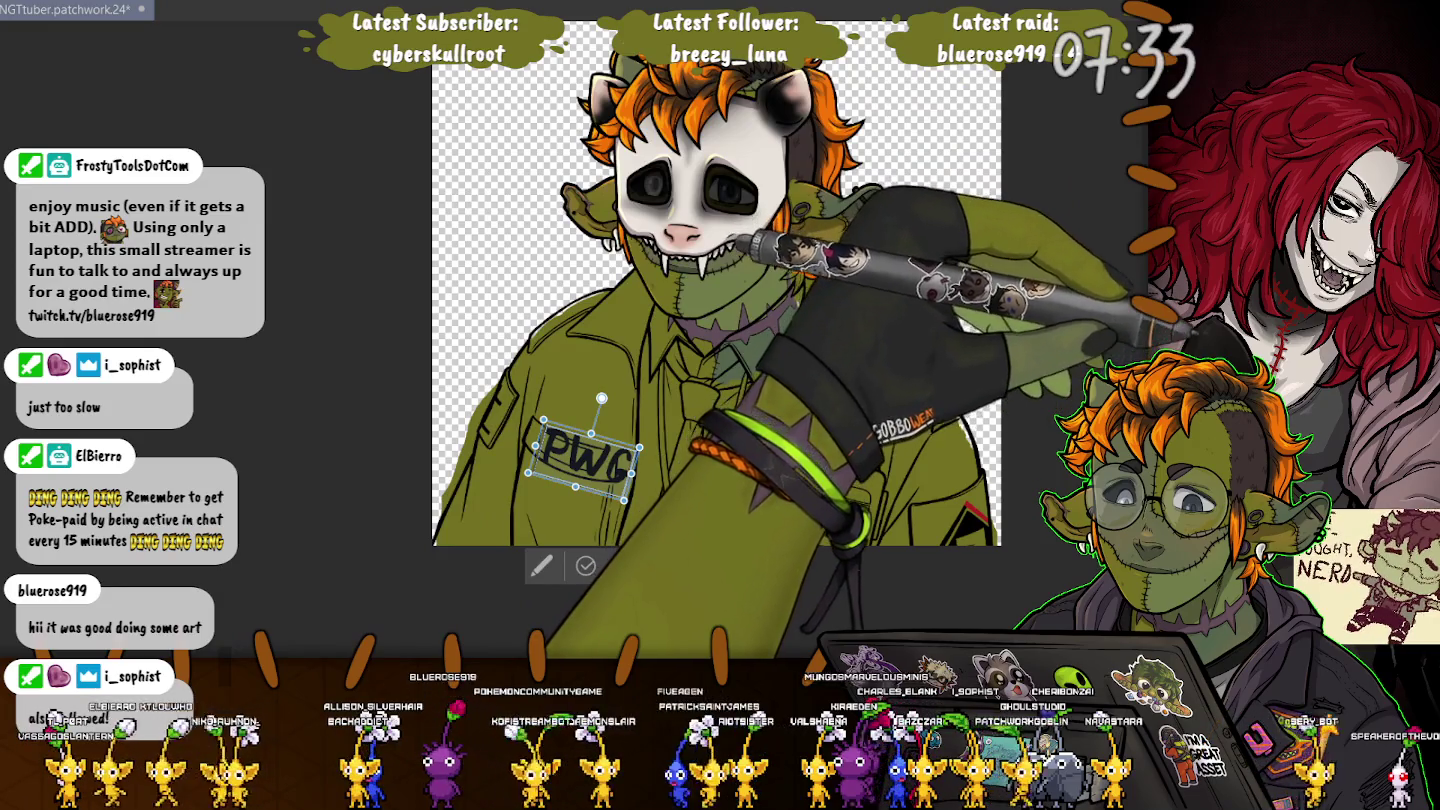
{"action": "left_click_drag", "start_coordinate": [625, 497], "coordinate": [632, 501]}
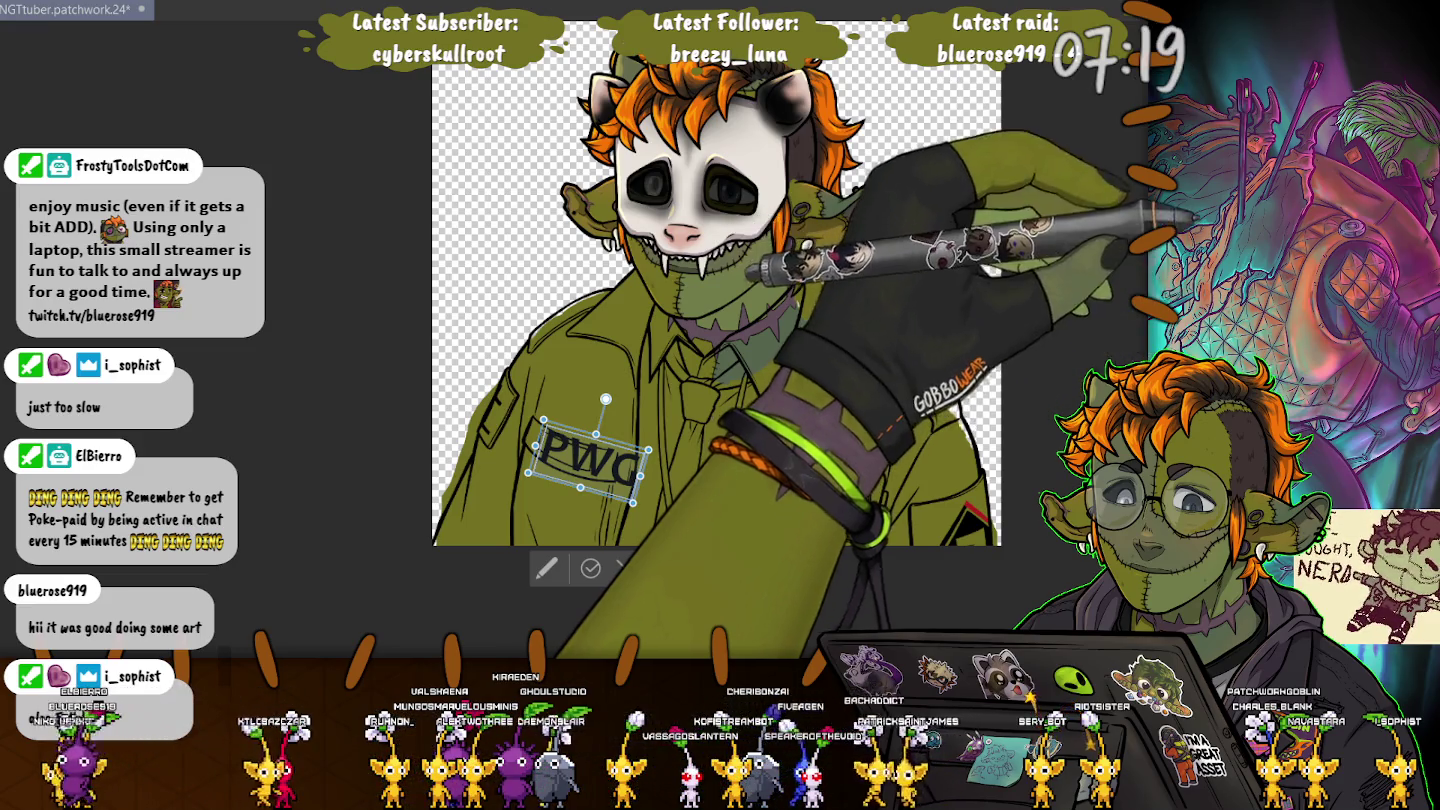
{"action": "left_click_drag", "start_coordinate": [641, 476], "coordinate": [627, 475]}
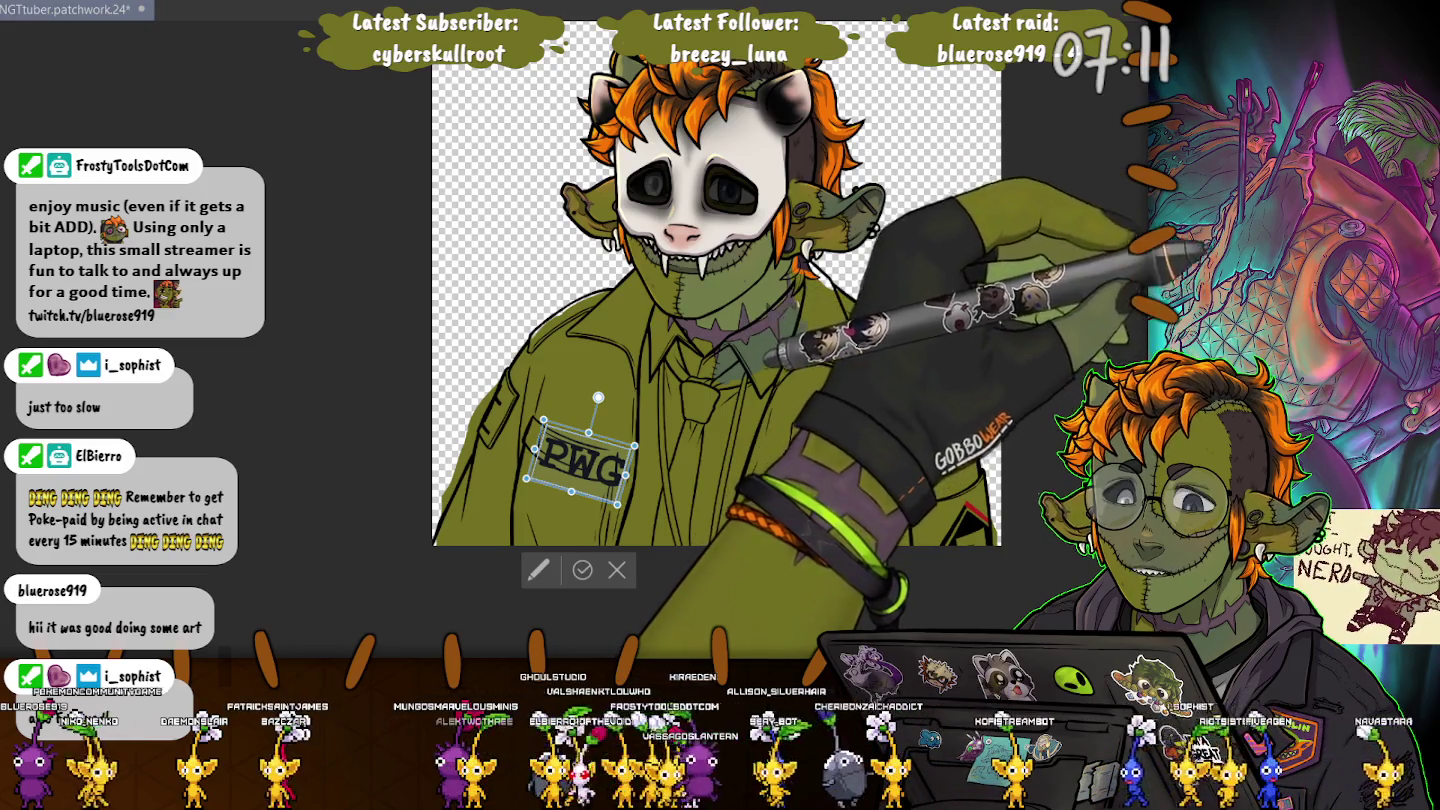
{"action": "left_click_drag", "start_coordinate": [626, 474], "coordinate": [651, 479]}
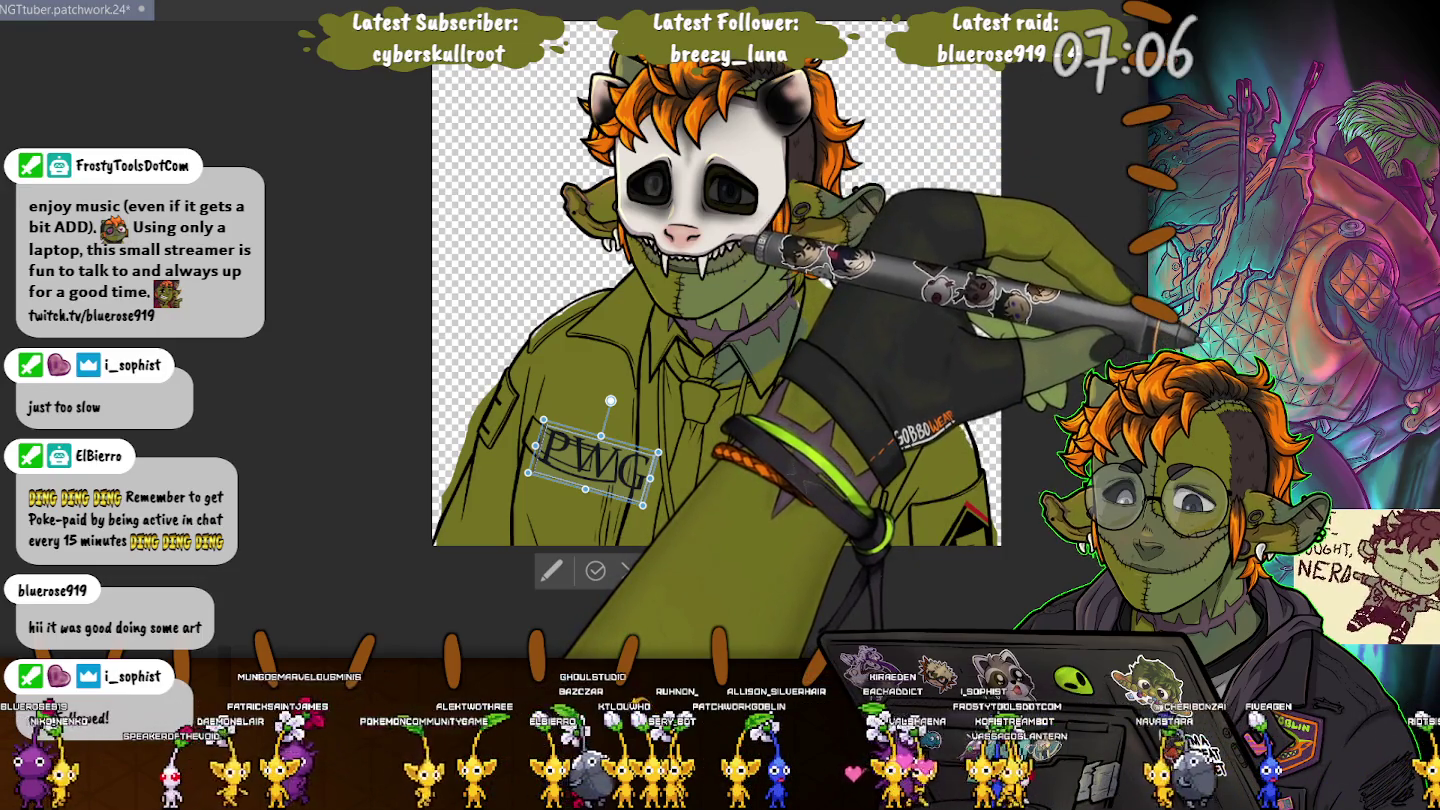
Step: Undo the last widening and readjust the PWG lettering's height and width
{"action": "key", "text": "ctrl+z"}
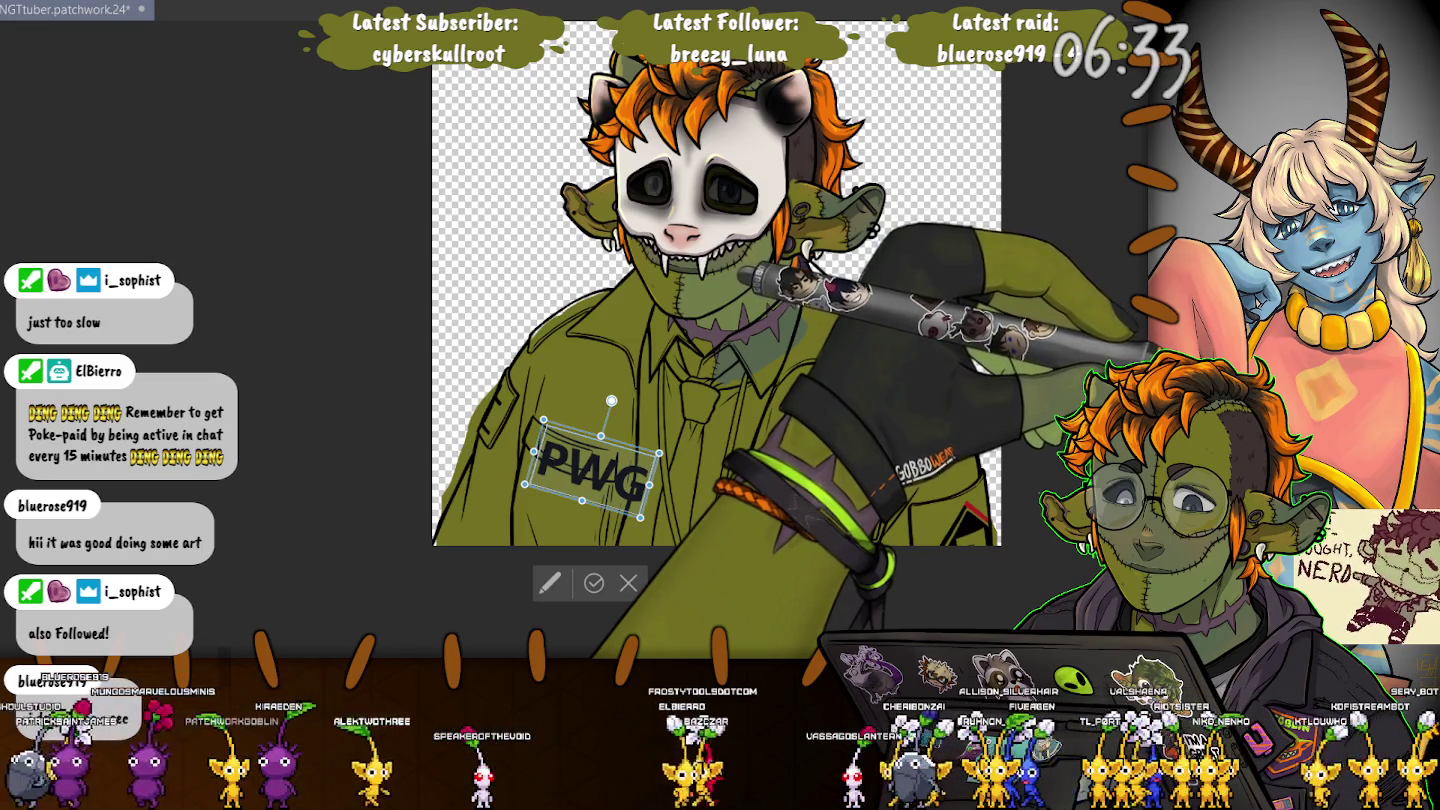
{"action": "left_click_drag", "start_coordinate": [582, 500], "coordinate": [585, 490]}
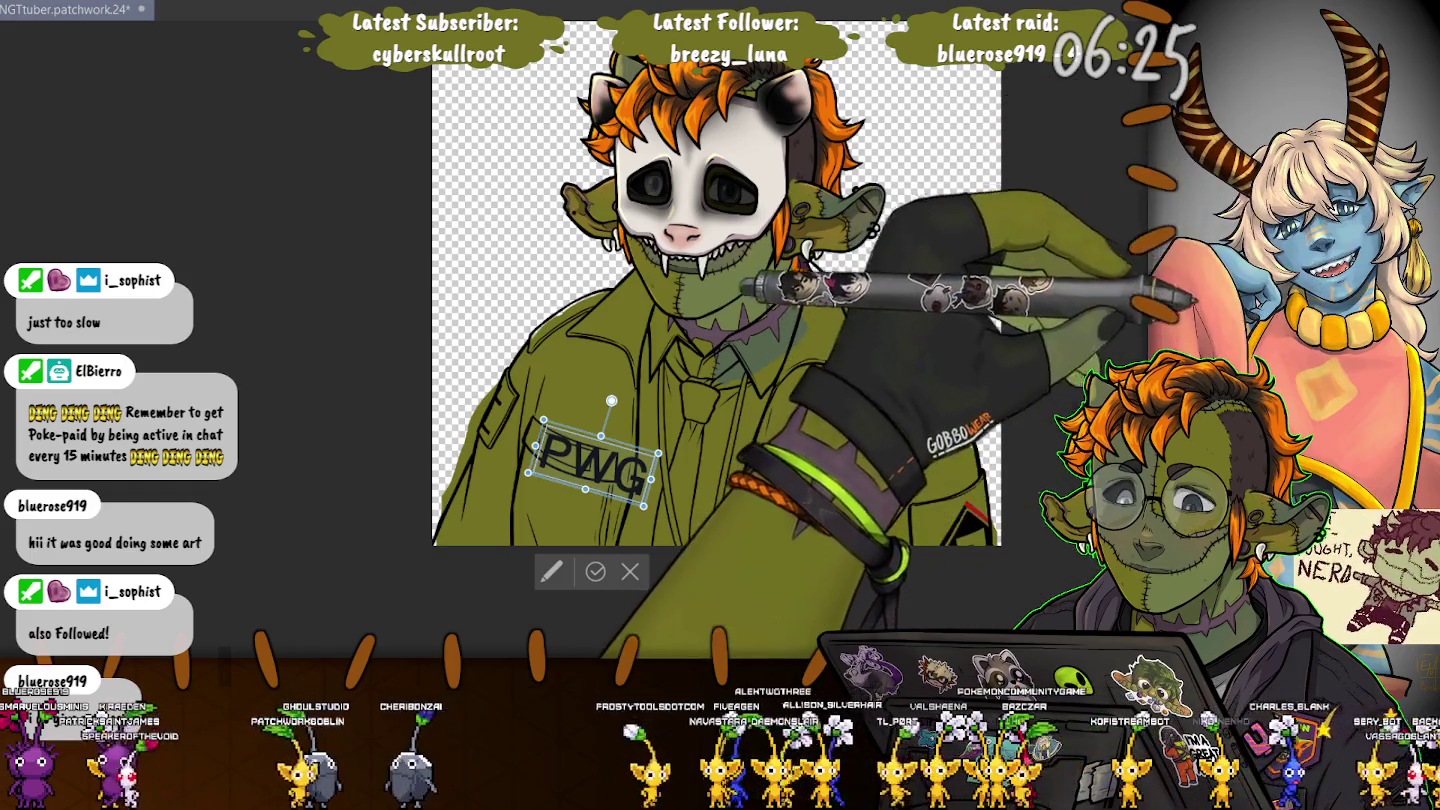
{"action": "left_click_drag", "start_coordinate": [585, 489], "coordinate": [602, 478]}
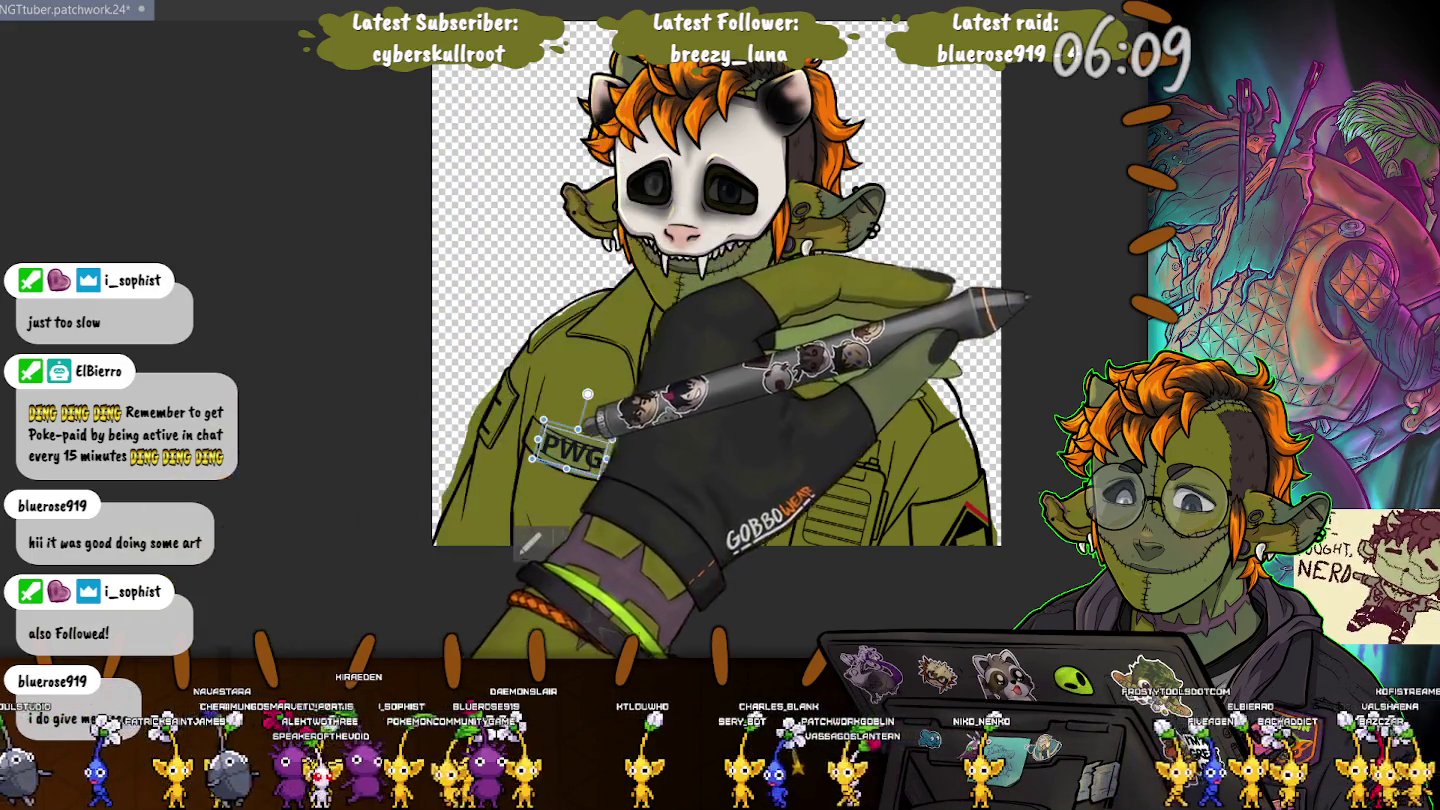
{"action": "left_click_drag", "start_coordinate": [614, 440], "coordinate": [620, 440]}
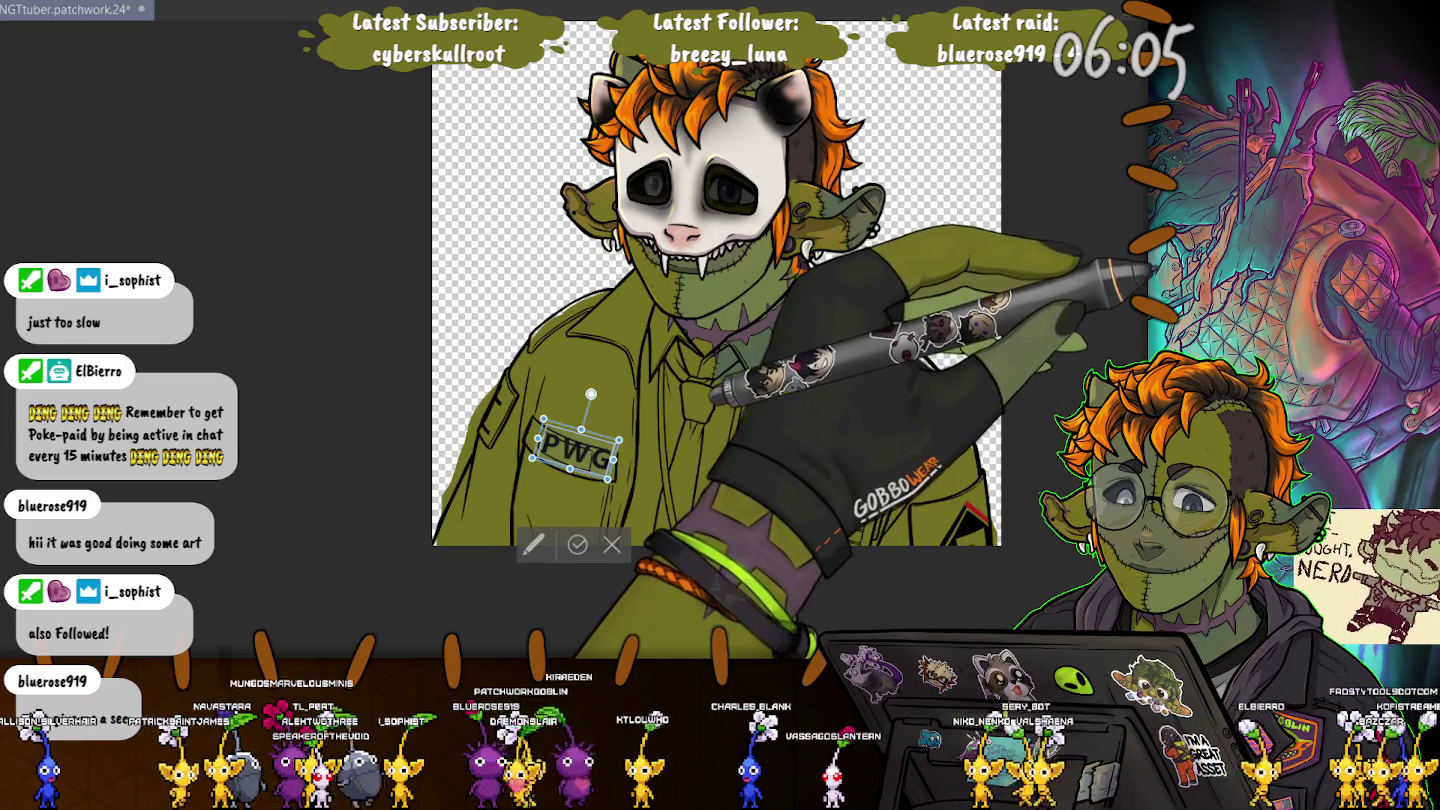
{"action": "scroll", "coordinate": [590, 440], "scroll_direction": "up", "scroll_amount": 3}
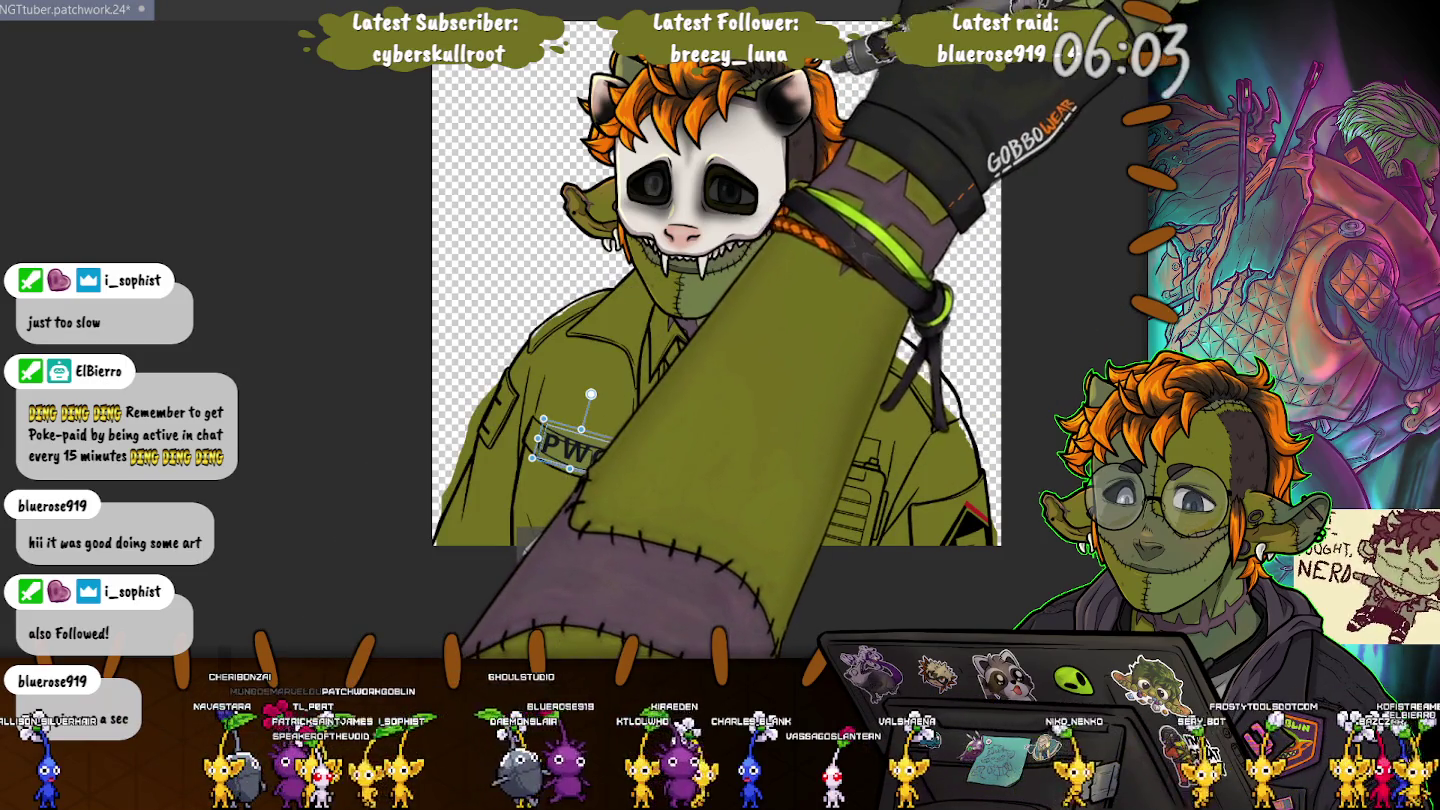
{"action": "scroll", "coordinate": [492, 394], "scroll_direction": "up", "scroll_amount": 2}
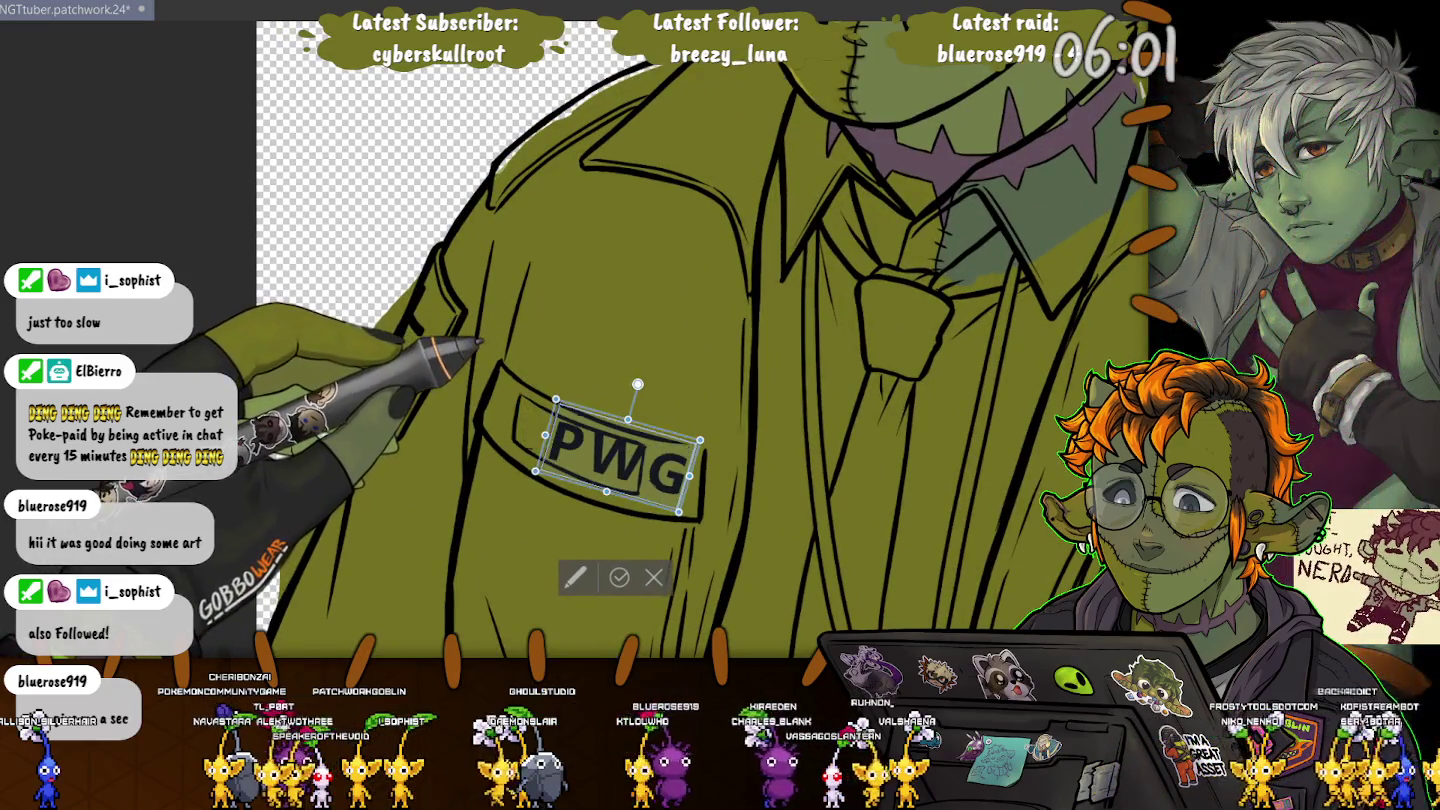
Step: Move the PWG lettering up-left, shrink it to fit the pocket flap, and commit
{"action": "left_click_drag", "start_coordinate": [622, 460], "coordinate": [582, 445]}
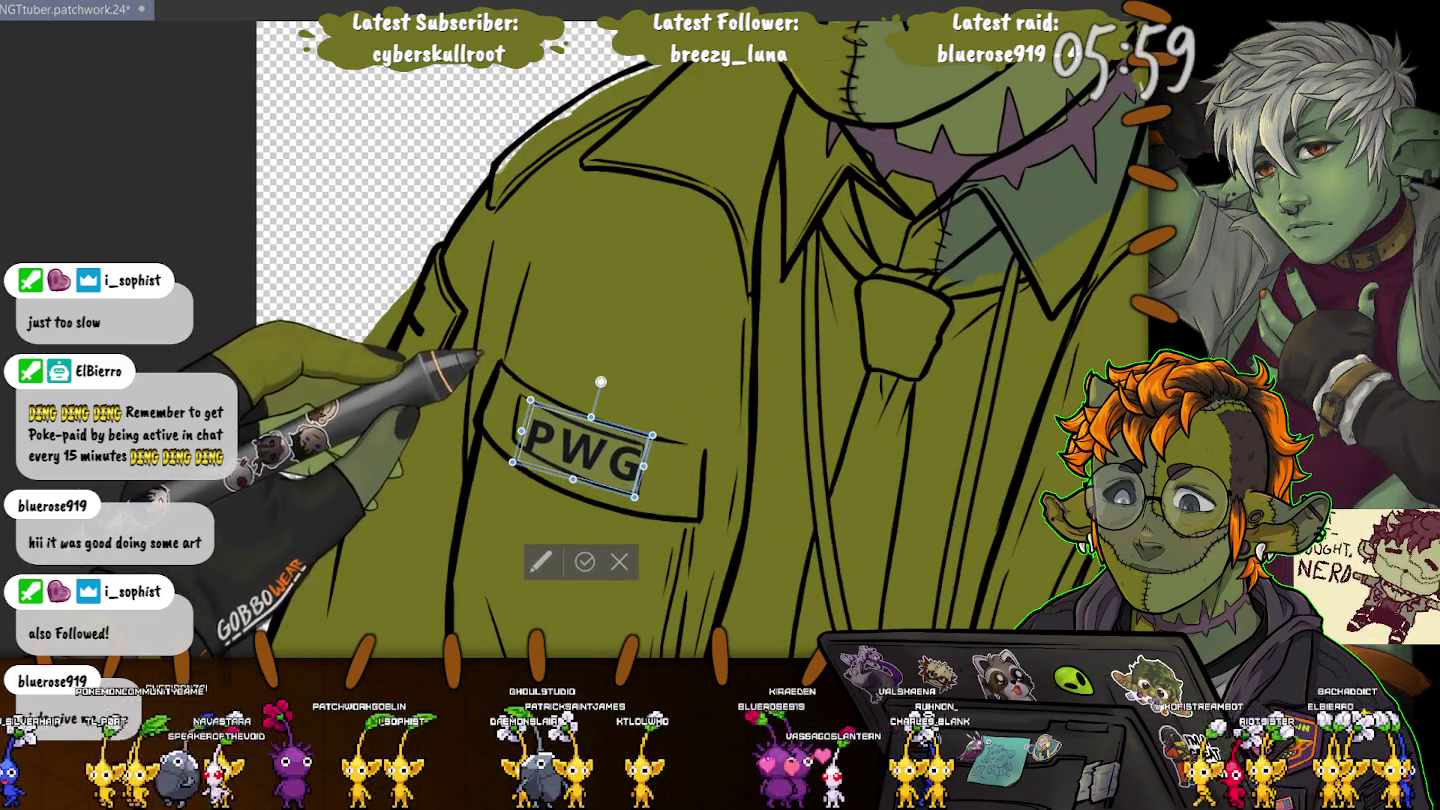
{"action": "left_click_drag", "start_coordinate": [528, 400], "coordinate": [542, 410]}
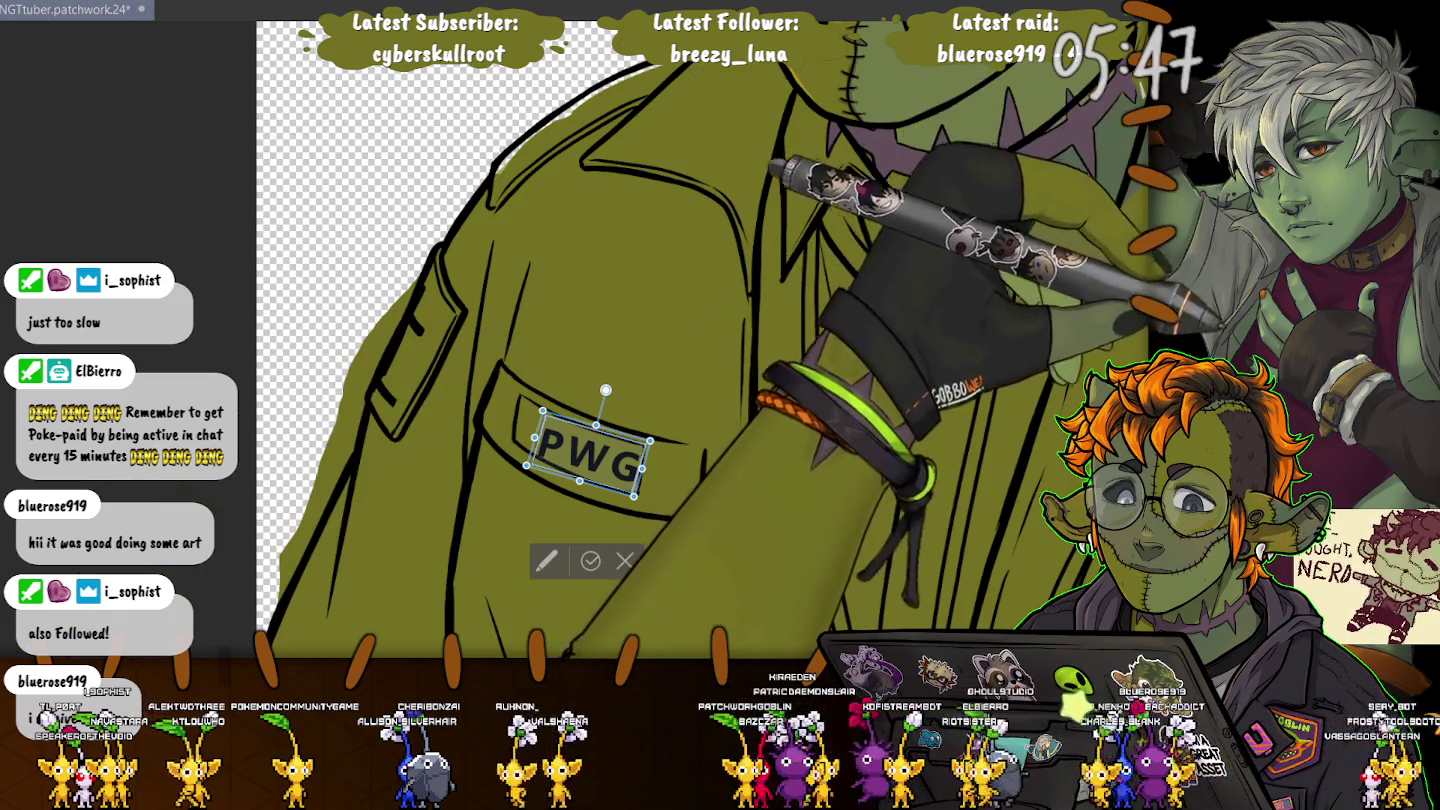
{"action": "left_click_drag", "start_coordinate": [634, 496], "coordinate": [610, 478]}
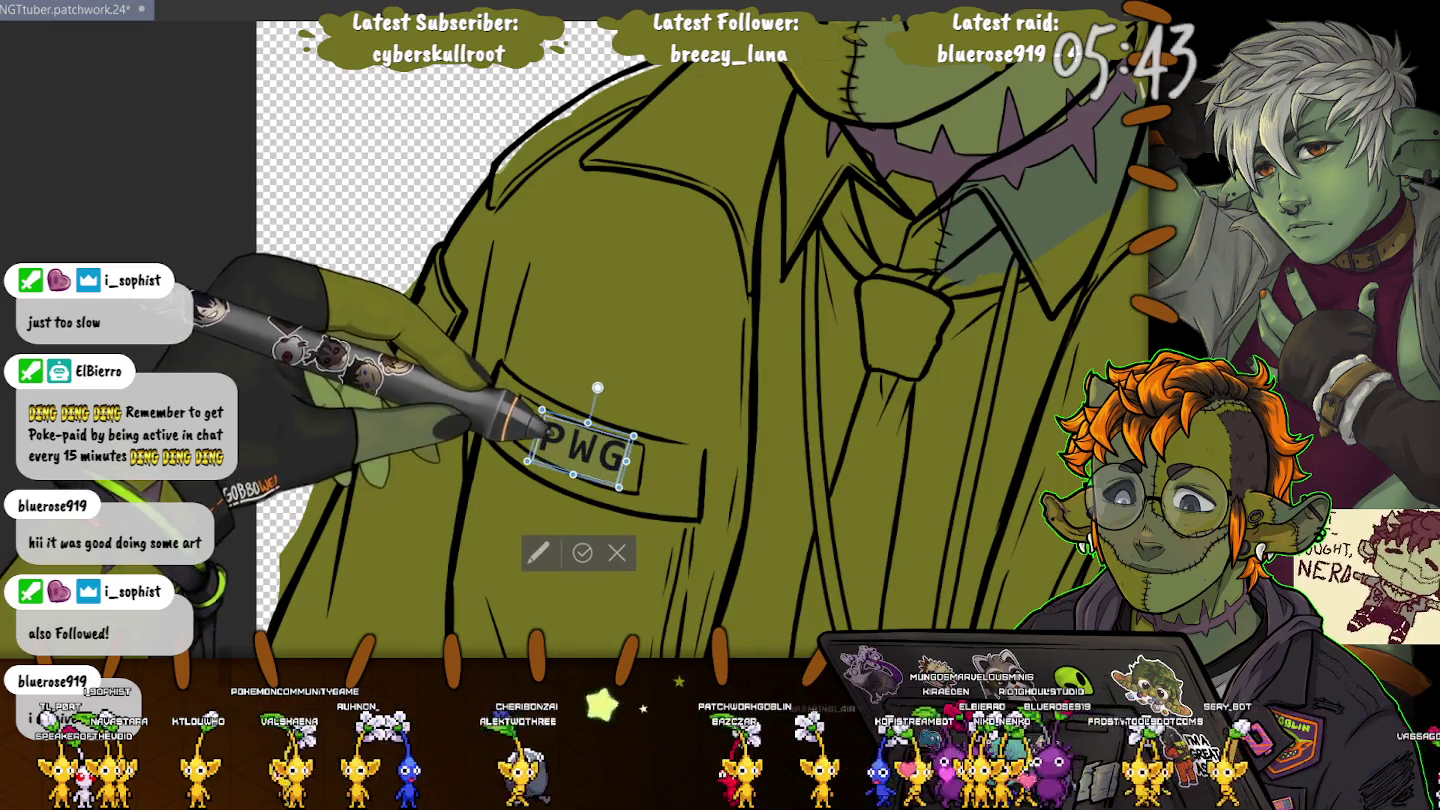
{"action": "mouse_move", "coordinate": [580, 448]}
{"action": "left_mouse_down"}
{"action": "mouse_move", "coordinate": [592, 460]}
{"action": "mouse_move", "coordinate": [535, 437]}
{"action": "mouse_move", "coordinate": [572, 446]}
{"action": "left_mouse_up"}
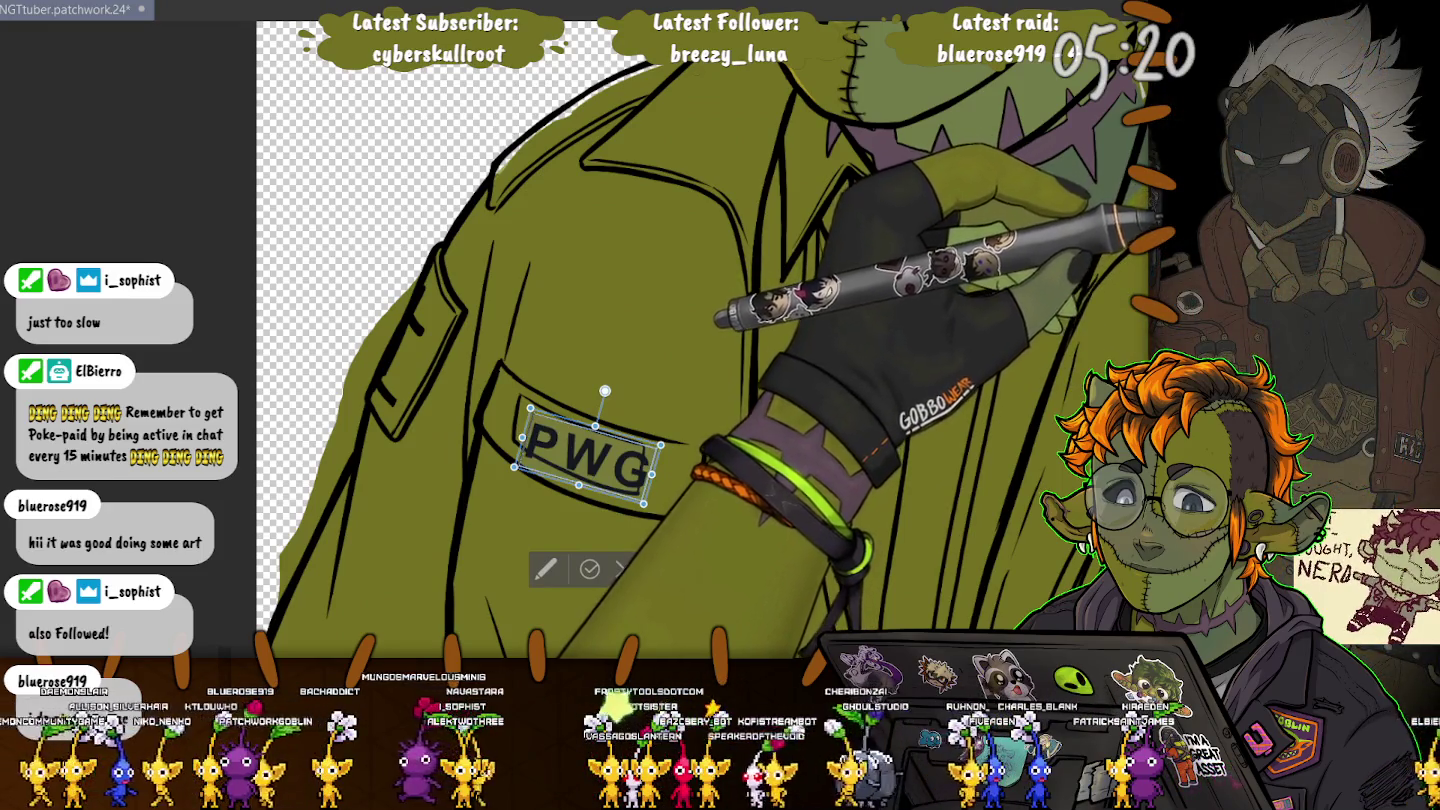
{"action": "left_click_drag", "start_coordinate": [645, 504], "coordinate": [637, 497]}
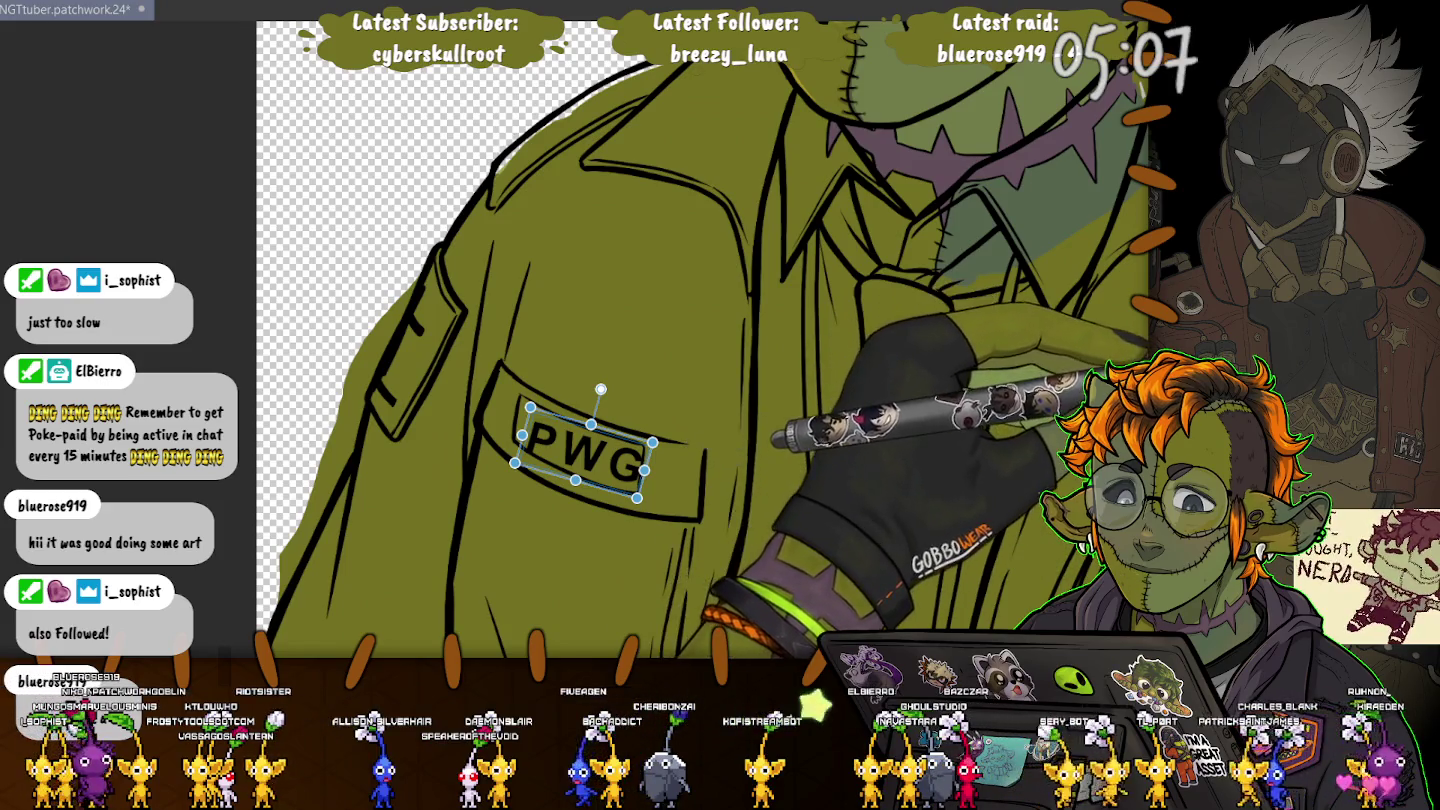
{"action": "key", "text": "Return"}
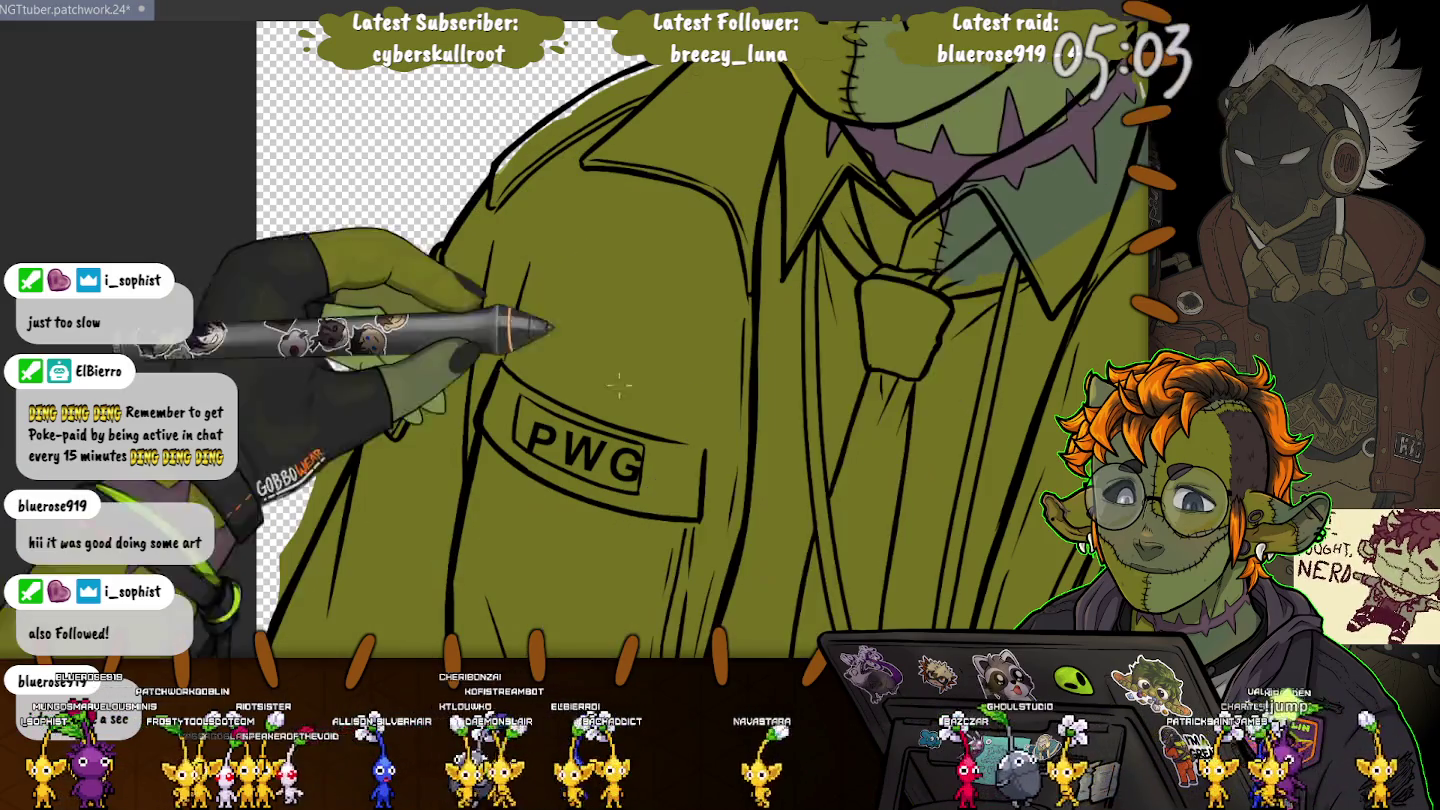
Step: Lasso the PWG patch, skew it to match the pocket's slant, and nudge it down-right
{"action": "left_click_drag", "start_coordinate": [545, 405], "coordinate": [560, 500]}
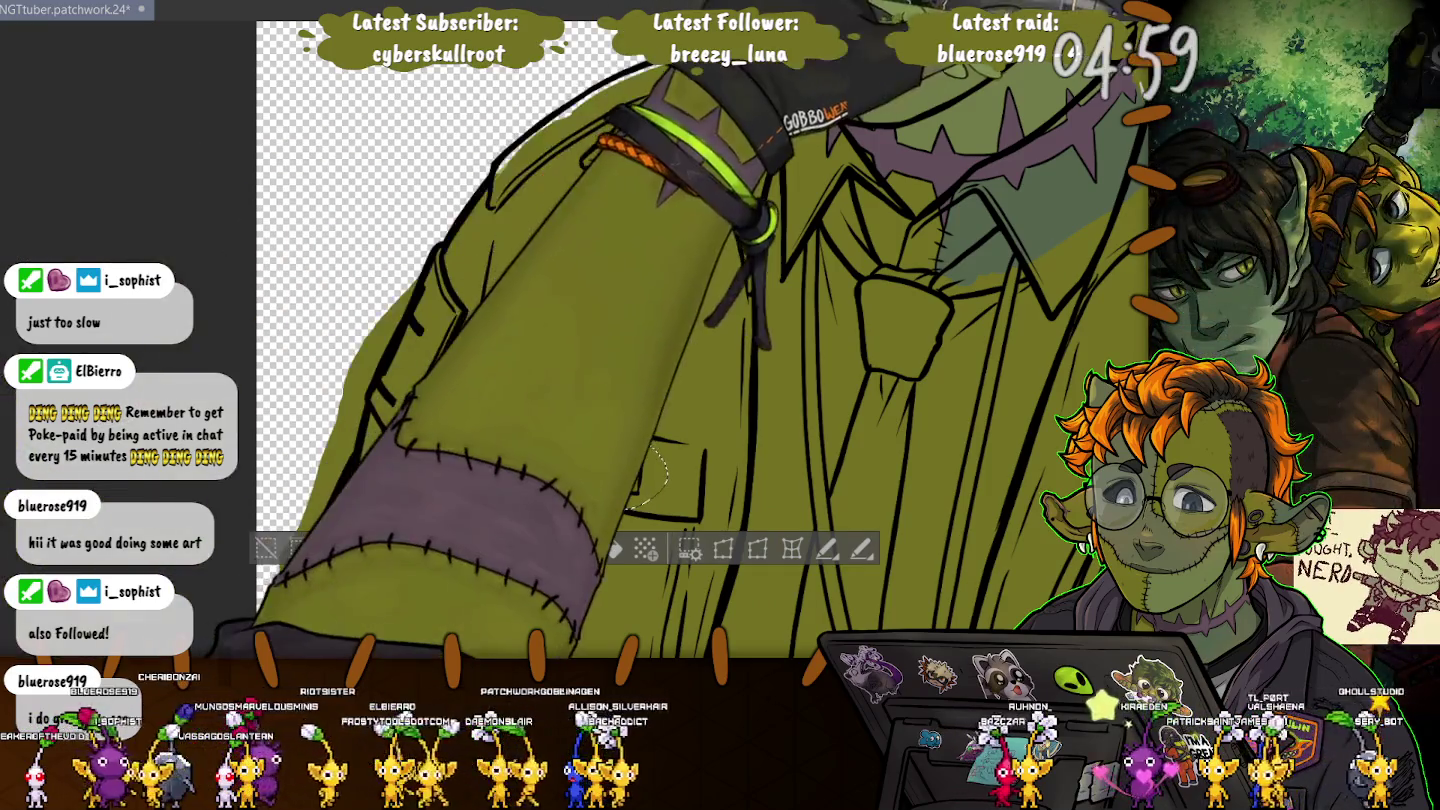
{"action": "key", "text": "ctrl+t"}
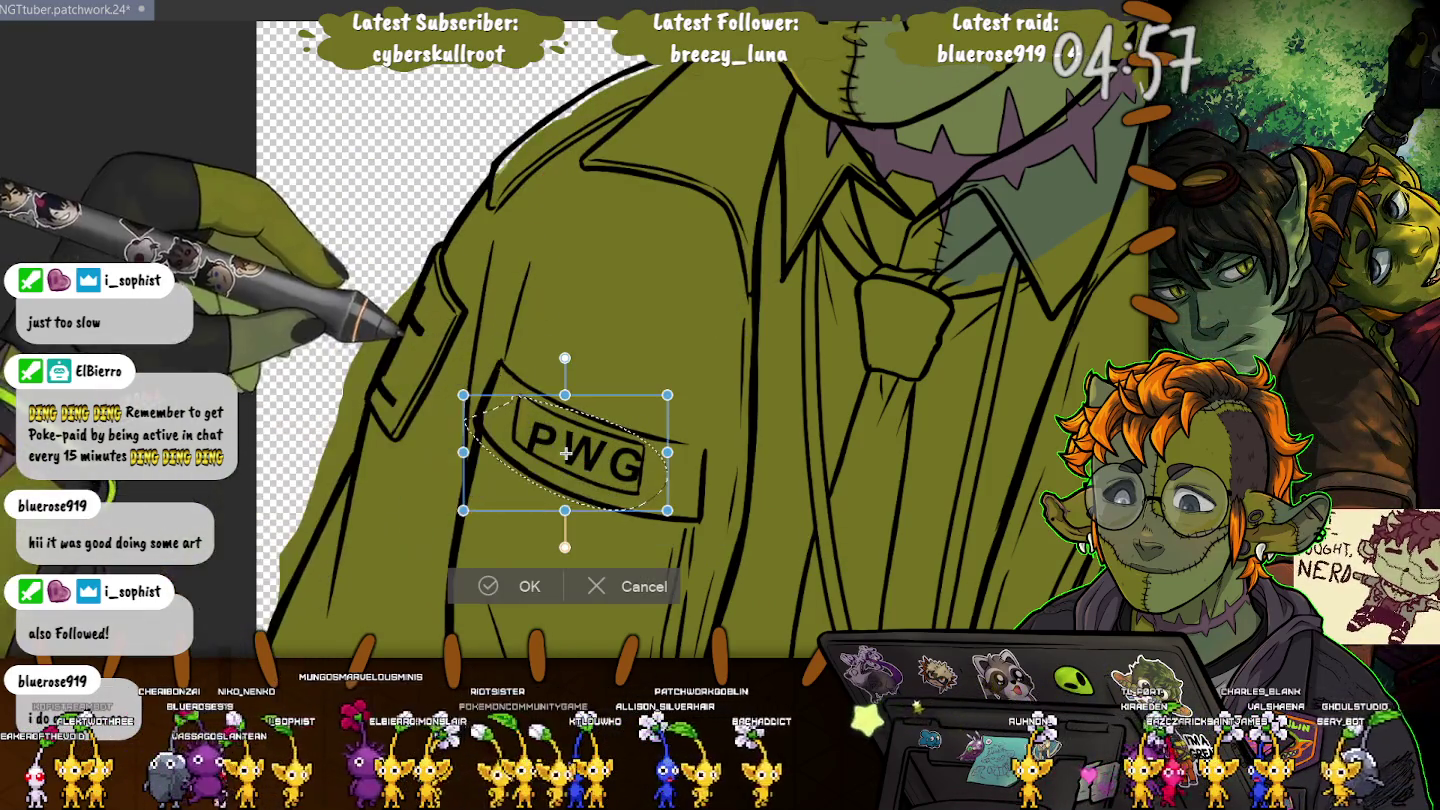
{"action": "left_click_drag", "start_coordinate": [560, 453], "coordinate": [555, 453]}
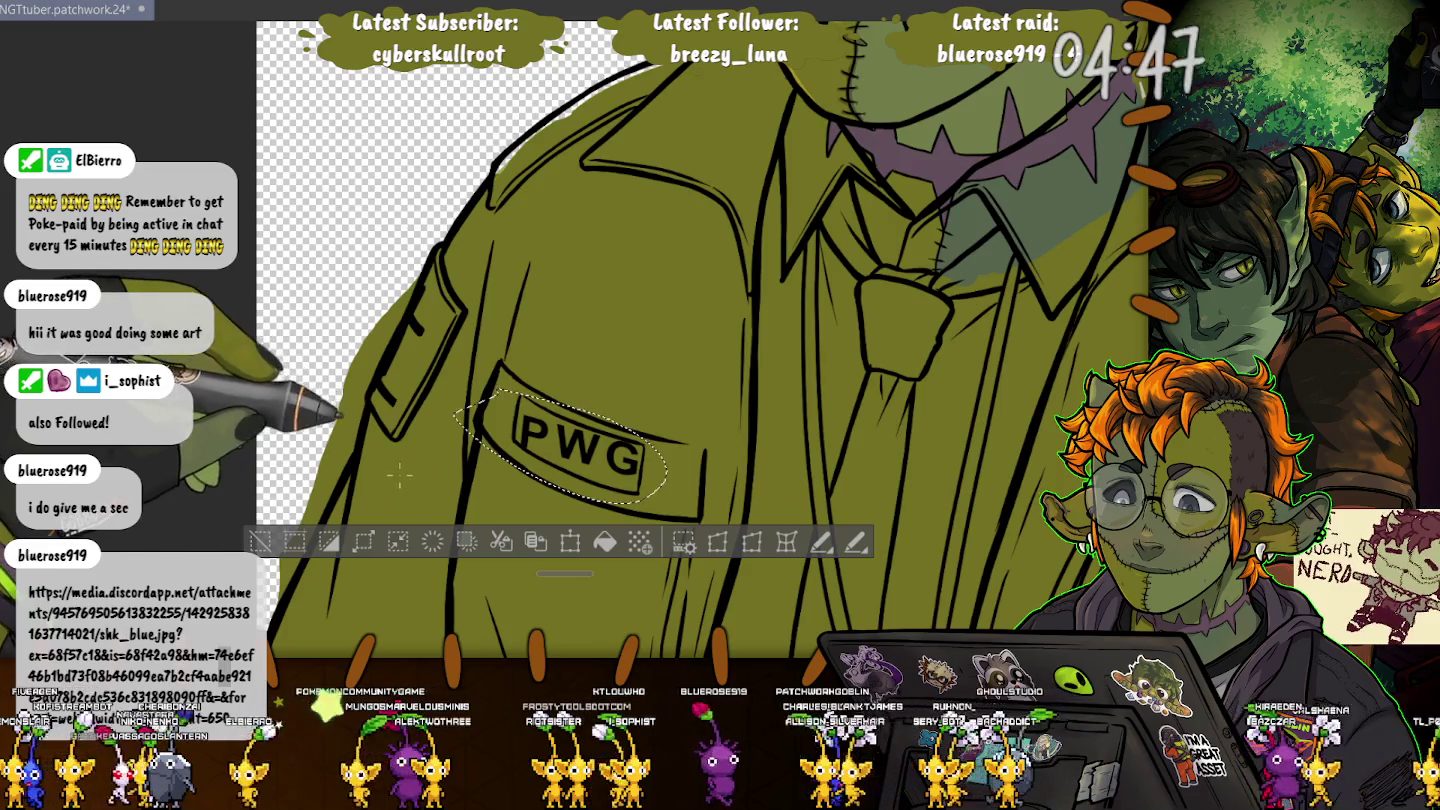
{"action": "left_click_drag", "start_coordinate": [400, 473], "coordinate": [400, 483]}
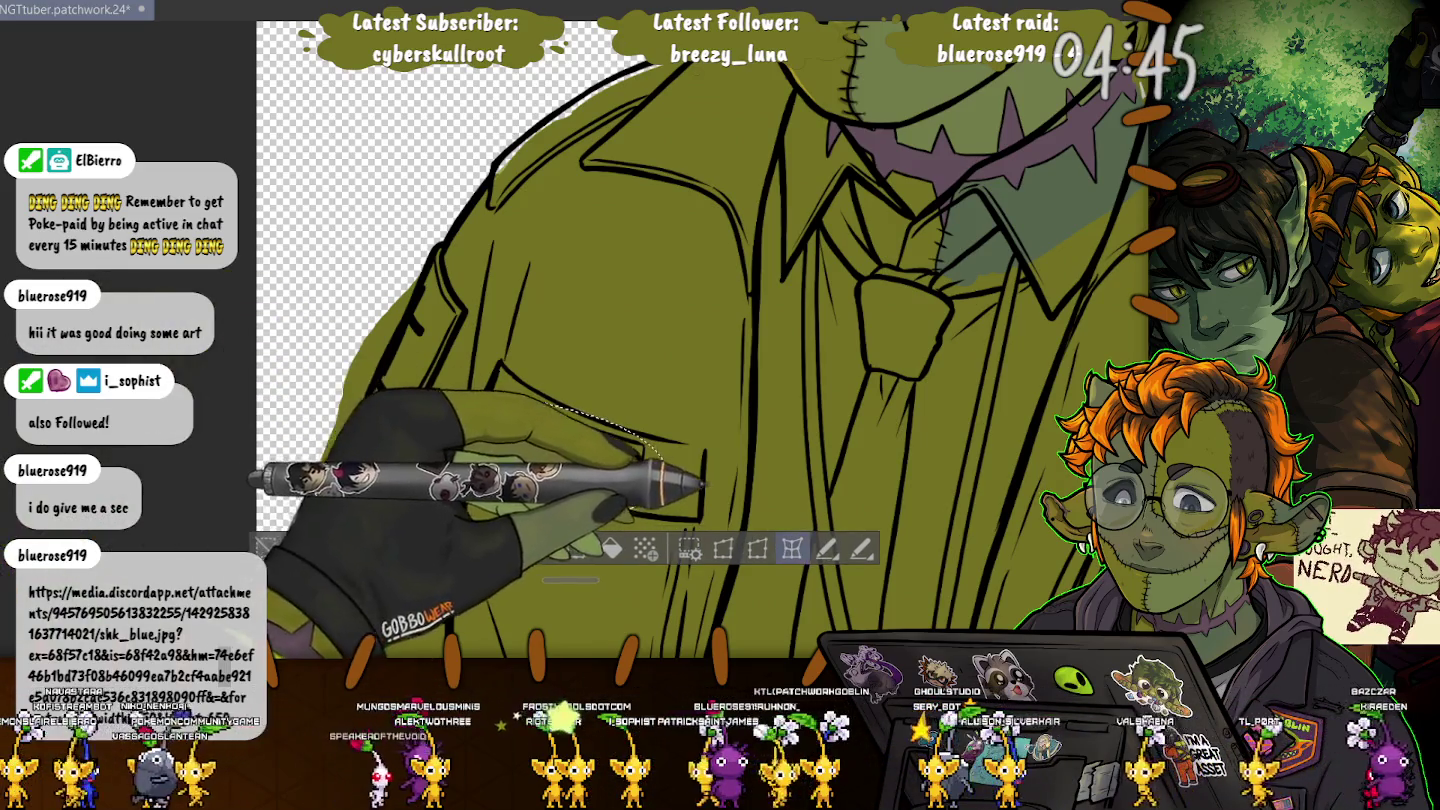